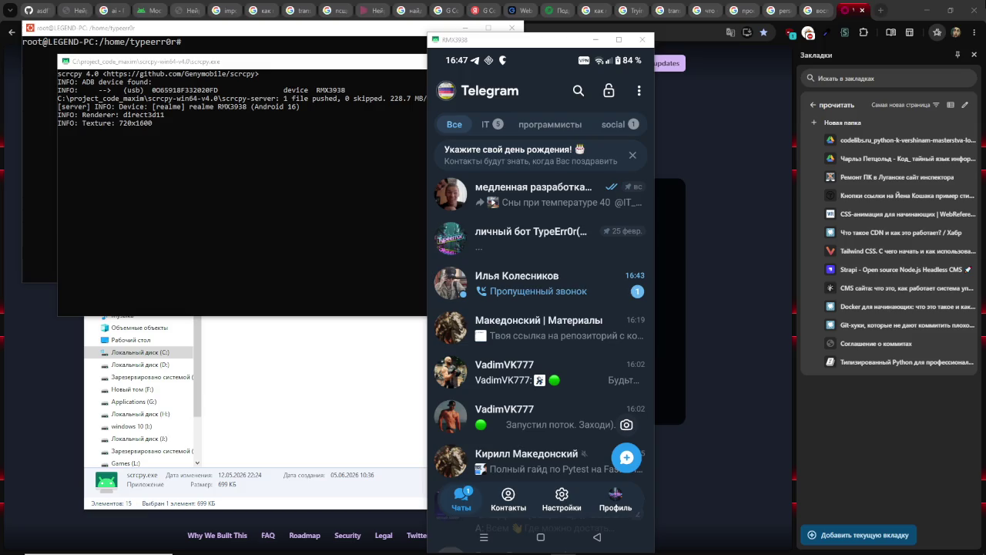
# - Switch to the RMX3938 mirror and open the river1/river2 quiz screenshot from the Telegram chat full-screen
pyautogui.hotkey('alt', 'Tab')
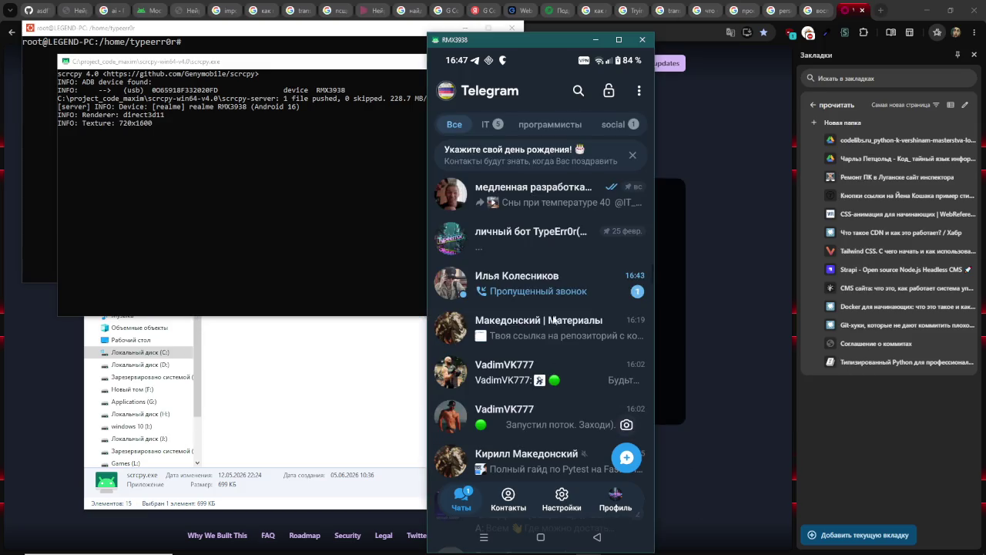
pyautogui.scroll(3, 555, 319)
pyautogui.scroll(-3, 547, 292)
pyautogui.scroll(3, 535, 262)
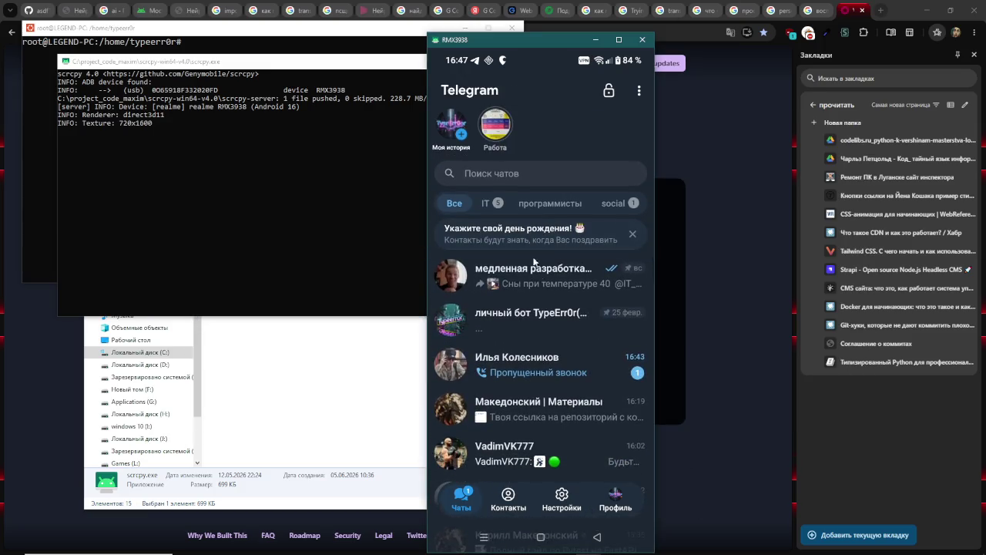
pyautogui.click(530, 173)
pyautogui.click(452, 165)
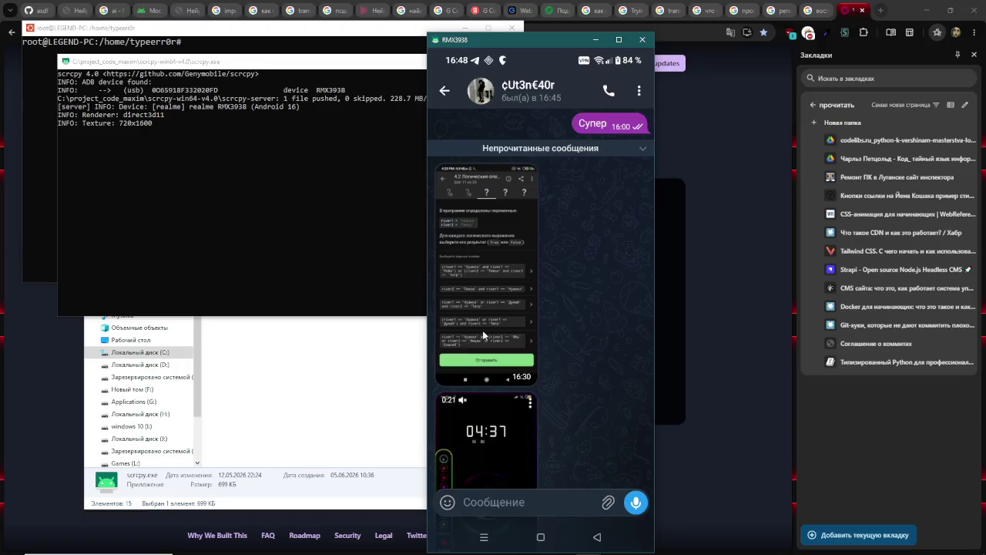
pyautogui.click(482, 330)
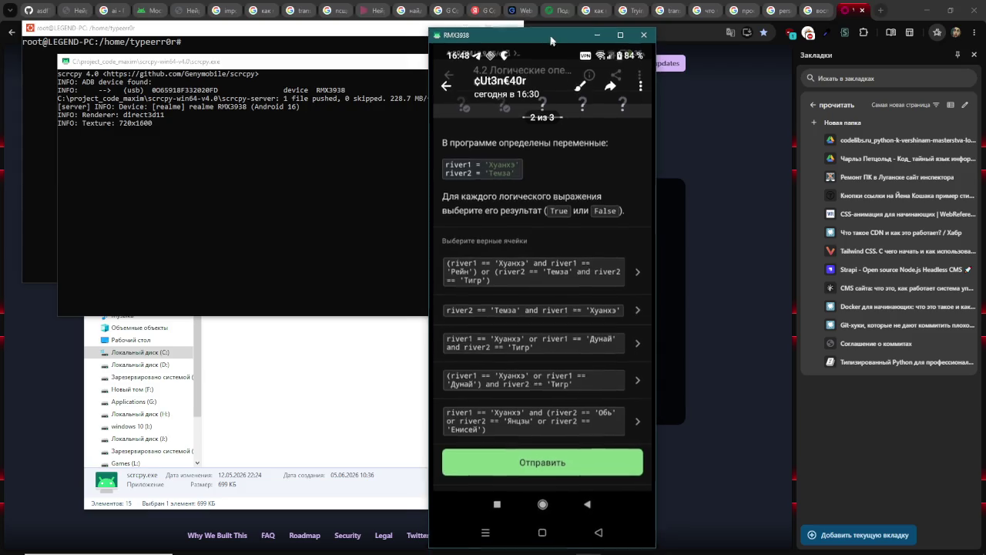
# - Move the RMX3938 mirror window to the top of the desktop, then toggle focus with the browser
pyautogui.moveTo(545, 46); pyautogui.dragTo(557, 15)
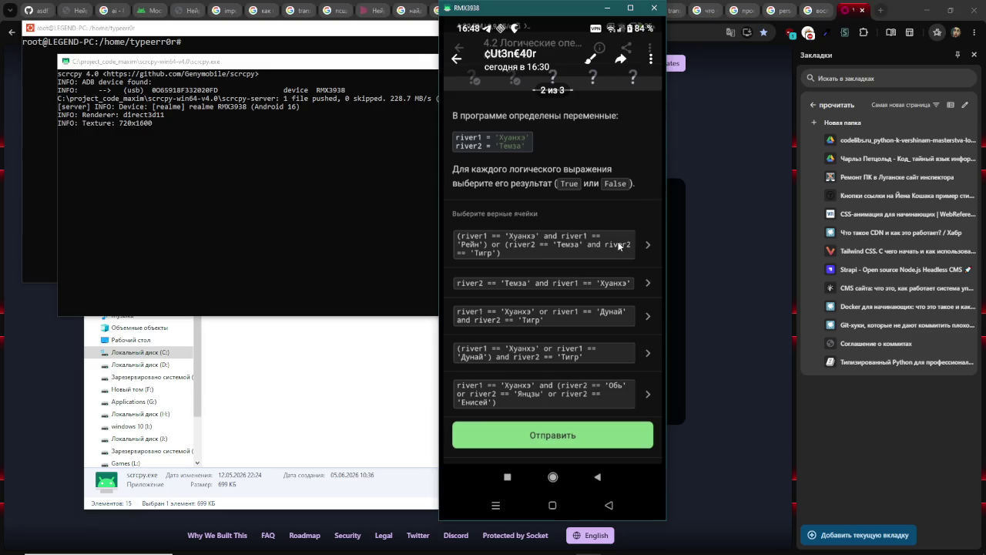
pyautogui.click(879, 377)
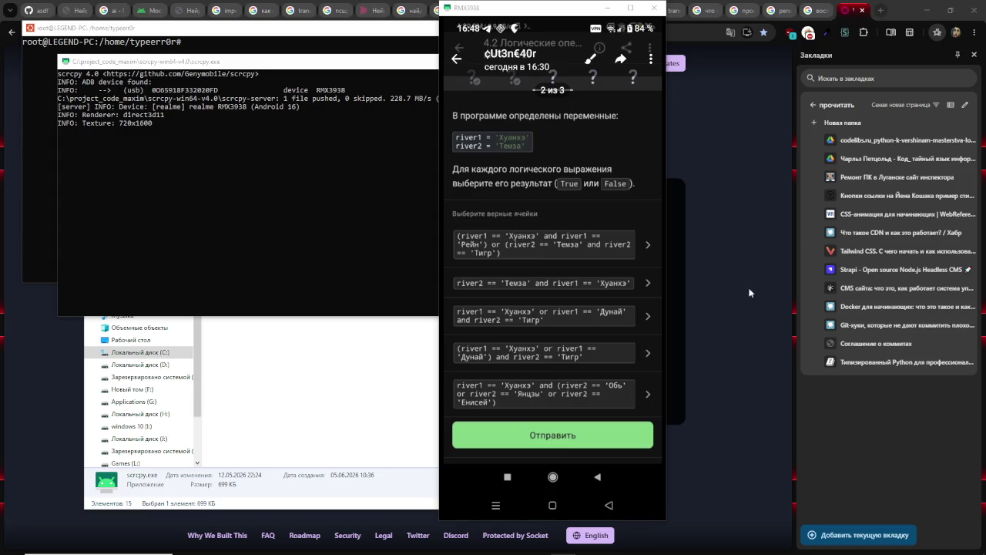
pyautogui.hotkey('alt', 'Tab')
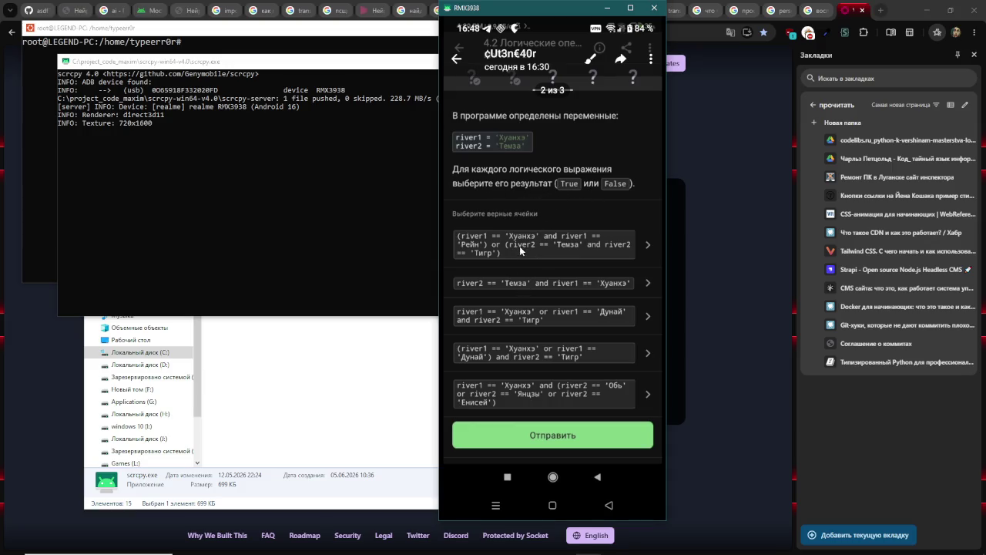
pyautogui.click(884, 345)
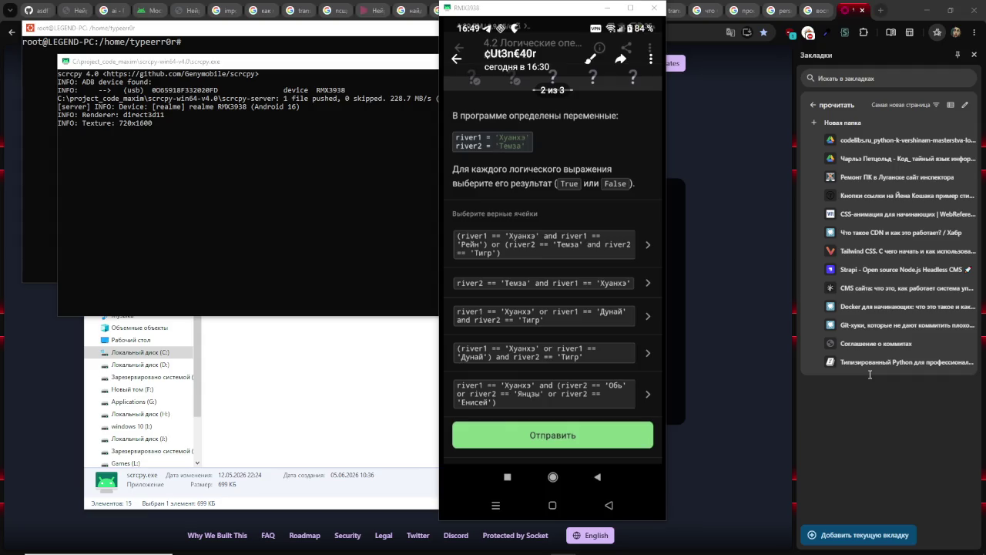
pyautogui.hotkey('alt', 'Tab')
pyautogui.hotkey('alt', 'Tab')
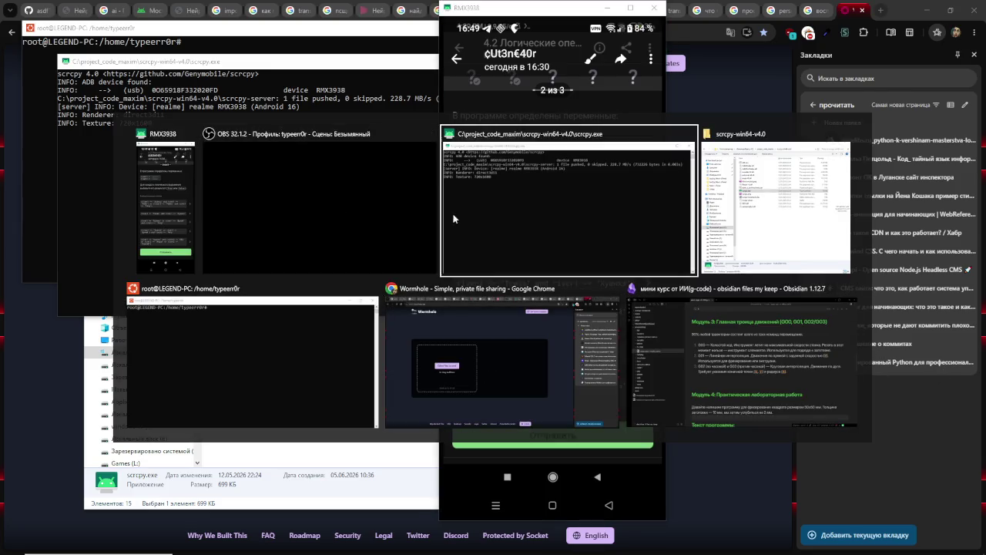
# - Search 'gmail' in a new Chrome tab, open the official Gmail result and sign in to the inbox
pyautogui.click(501, 385)
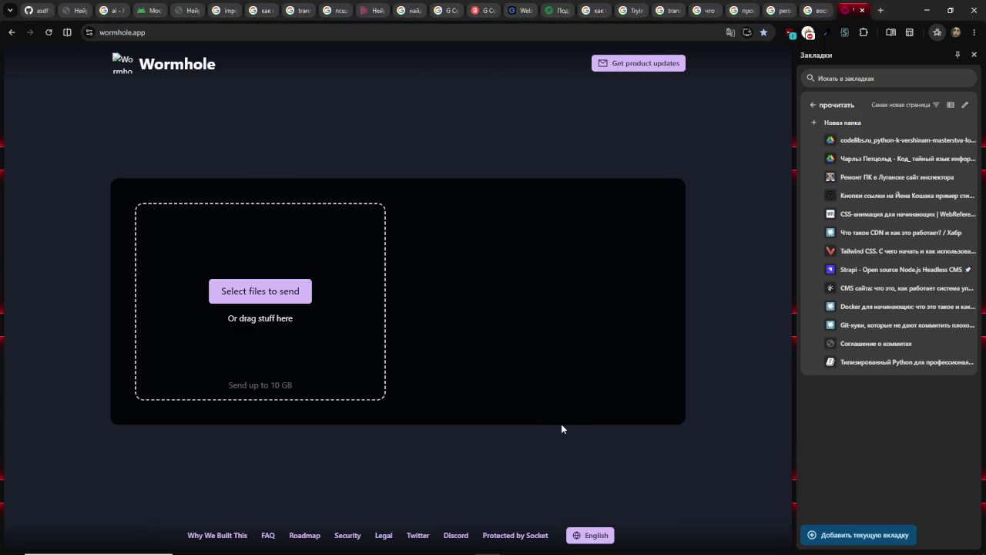
pyautogui.hotkey('ctrl', 't')
pyautogui.write('пьфшд')
pyautogui.press('Return')
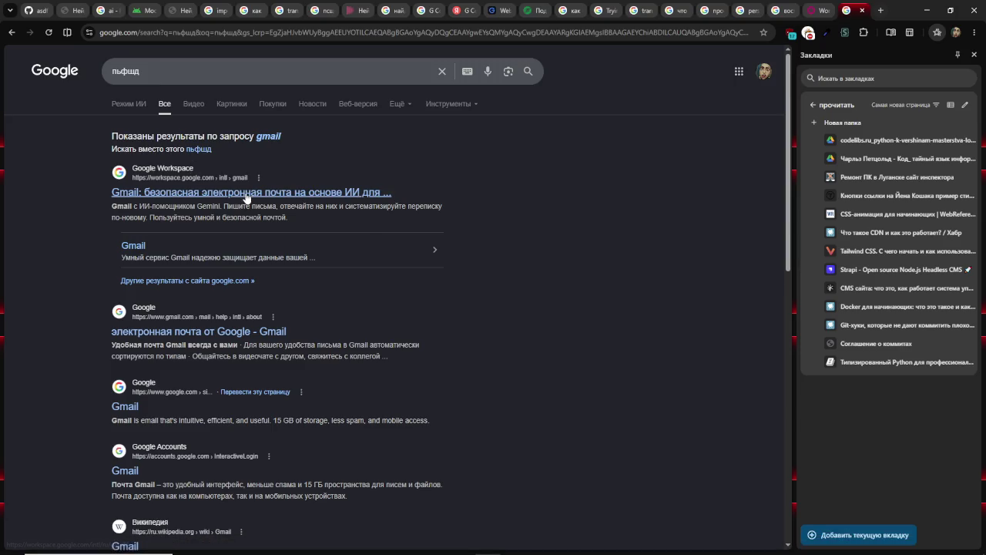
pyautogui.click(192, 193)
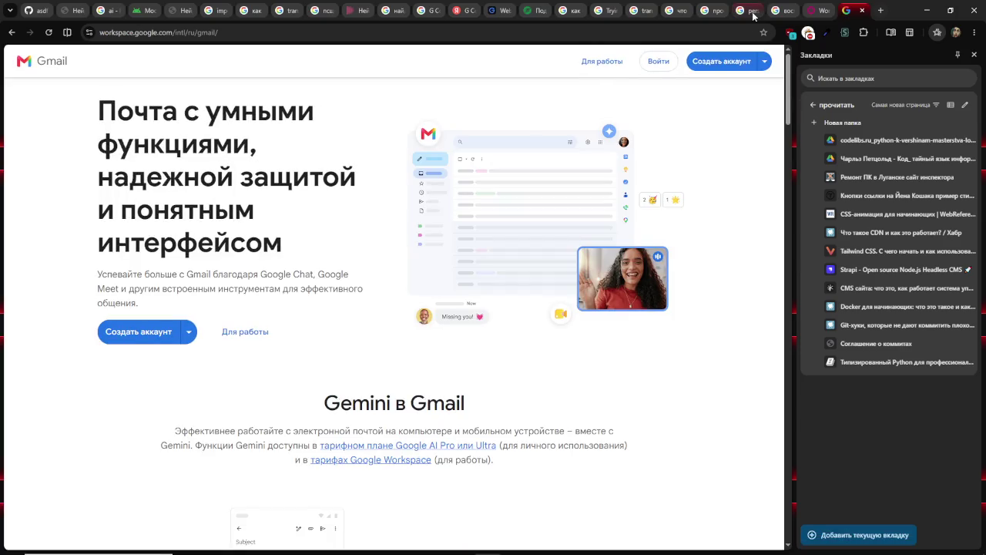
pyautogui.click(651, 60)
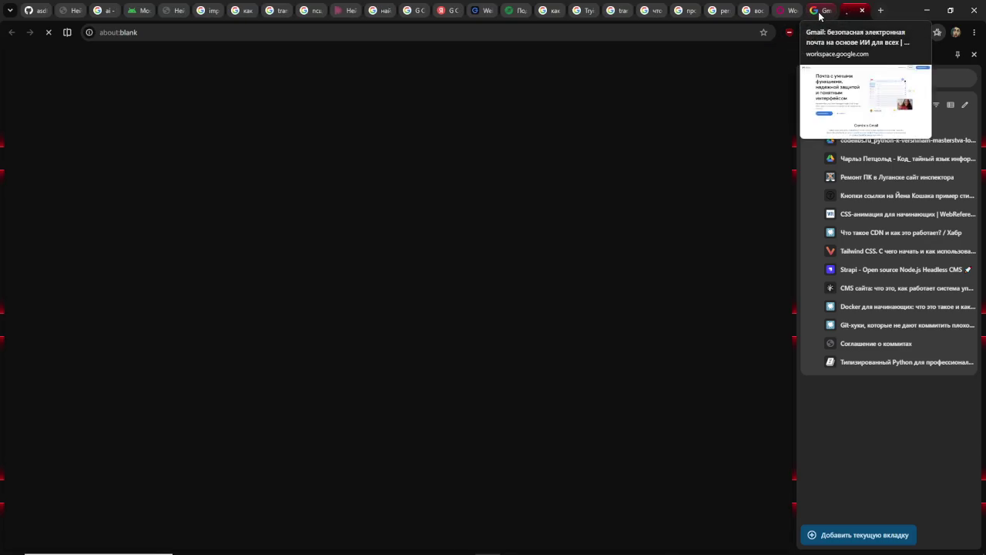
pyautogui.hotkey('alt', 'Tab')
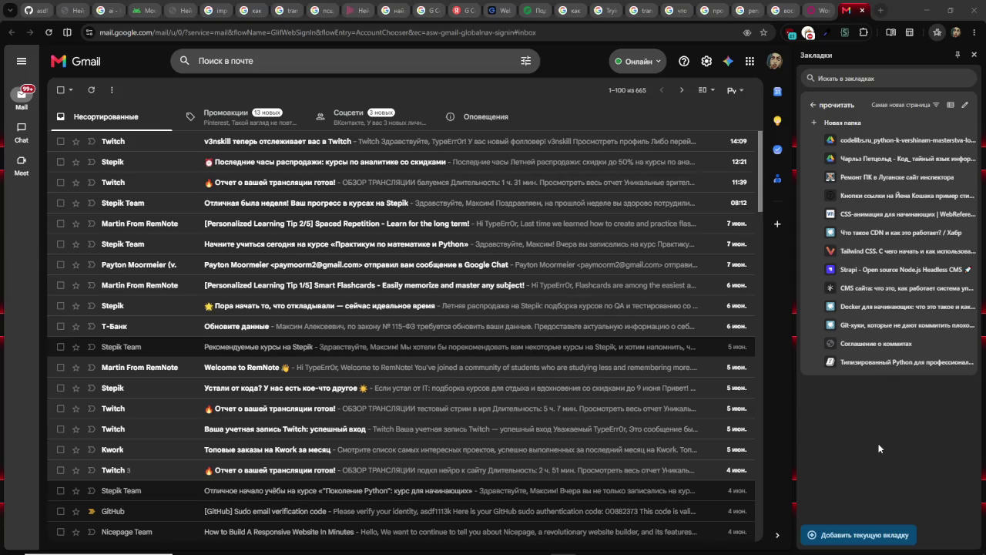
# - Read the RemNote Smart Flashcards email, refresh the inbox, then close the Gmail tab
pyautogui.hotkey('alt', 'Tab')
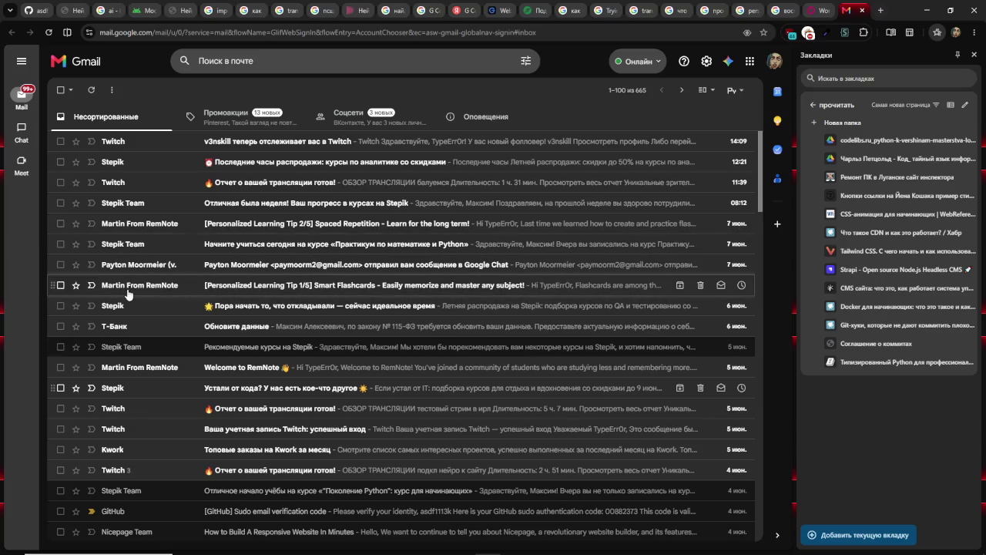
pyautogui.moveTo(145, 289)
pyautogui.click(219, 290)
pyautogui.scroll(-5, 220, 285)
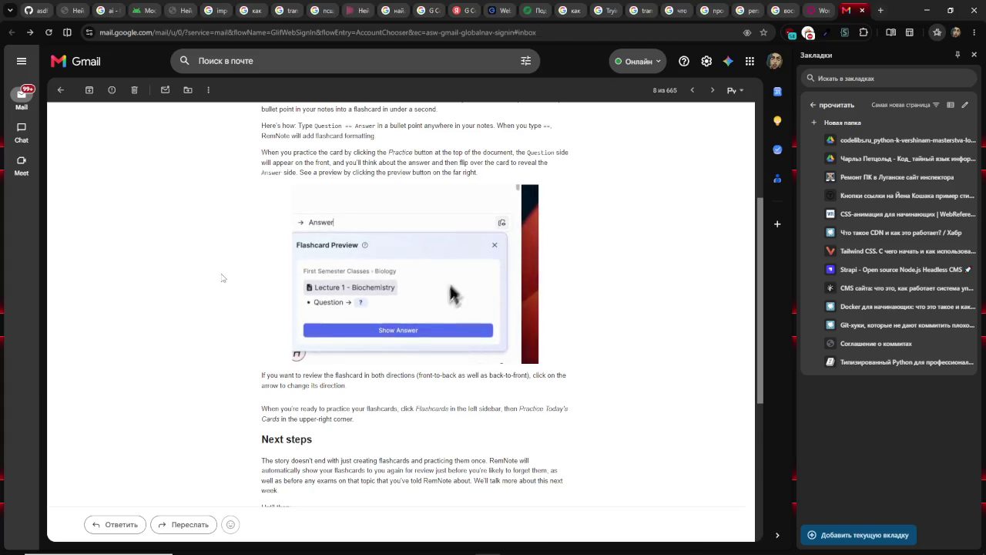
pyautogui.press('u')
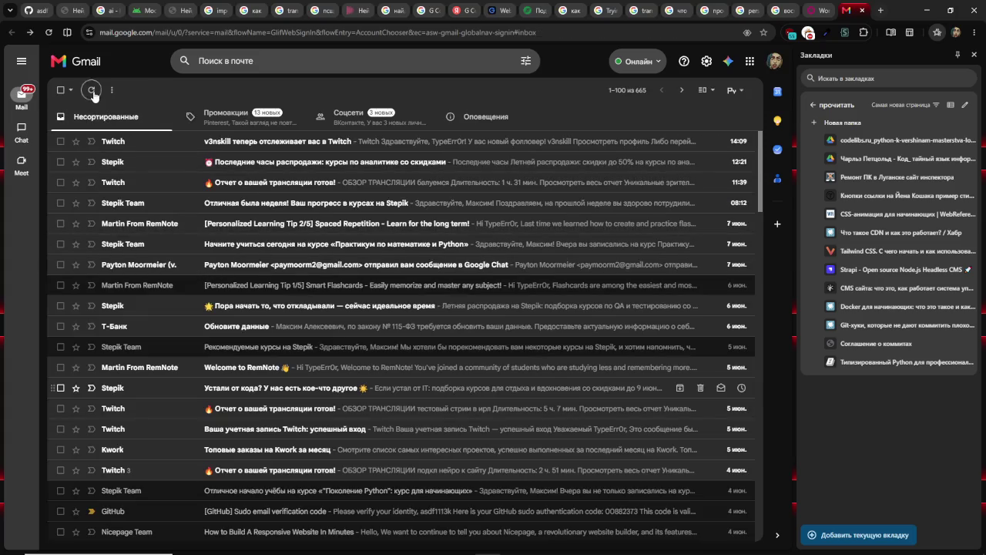
pyautogui.click(93, 94)
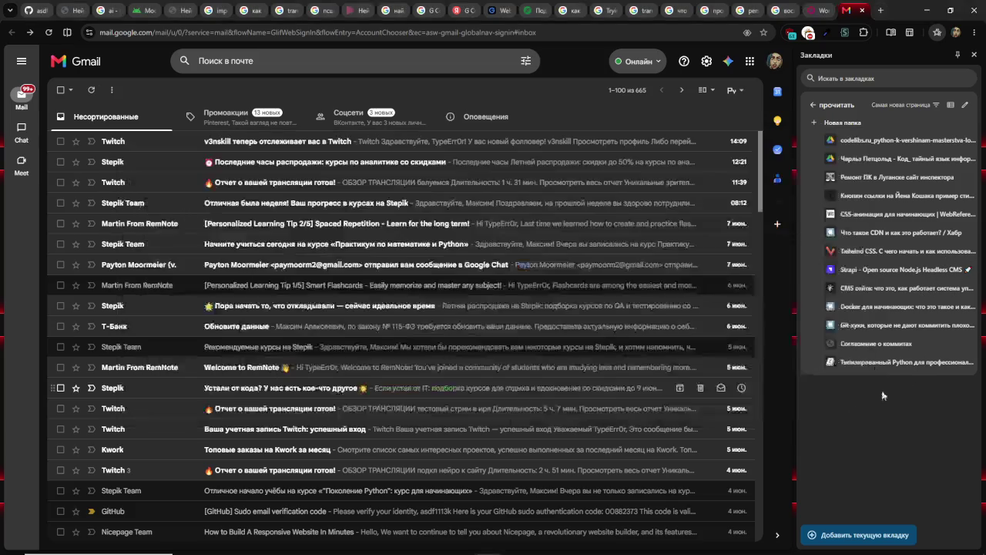
pyautogui.hotkey('ctrl', 'w')
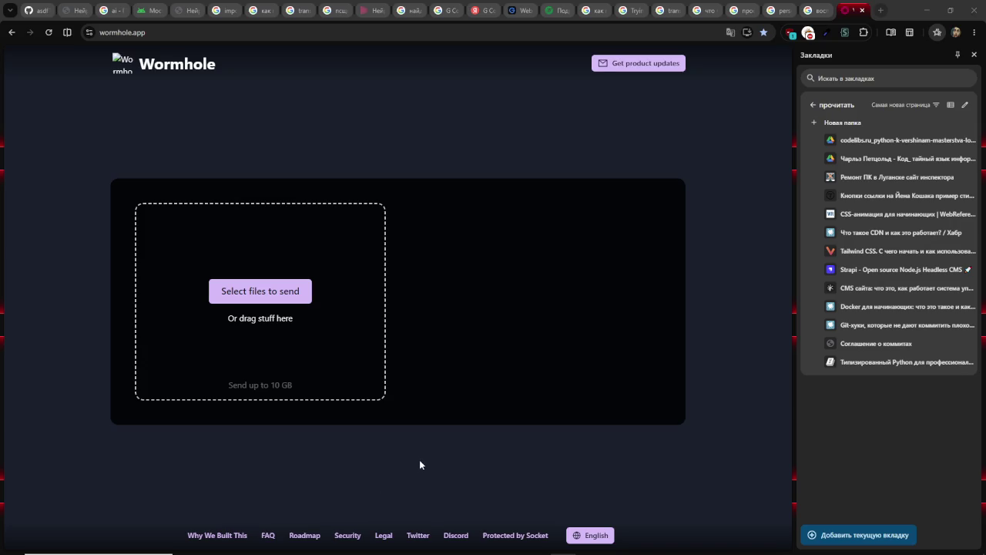
# - Dismiss a context menu on the Wormhole page and bring the RMX3938 quiz mirror to the front
pyautogui.rightClick(201, 459)
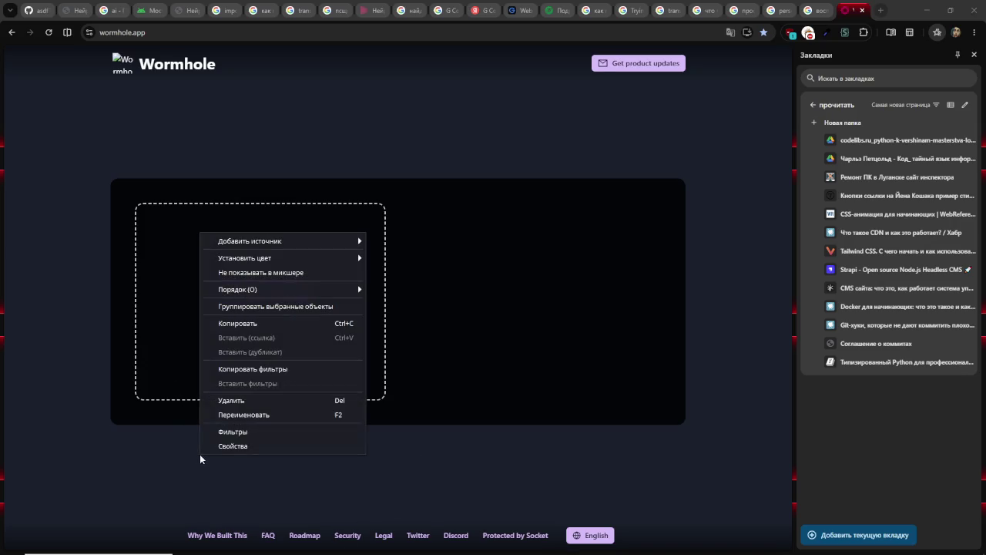
pyautogui.click(256, 431)
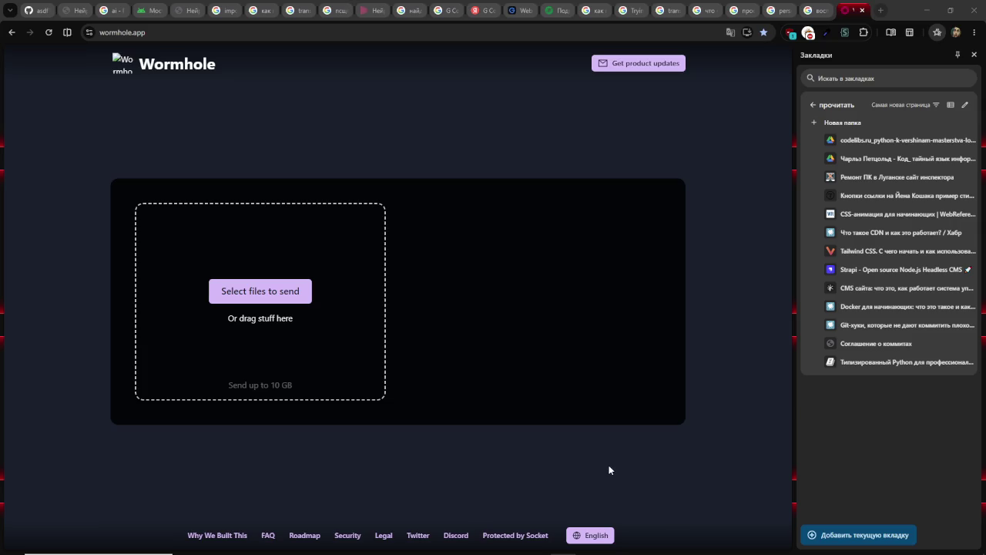
pyautogui.hotkey('alt', 'Tab')
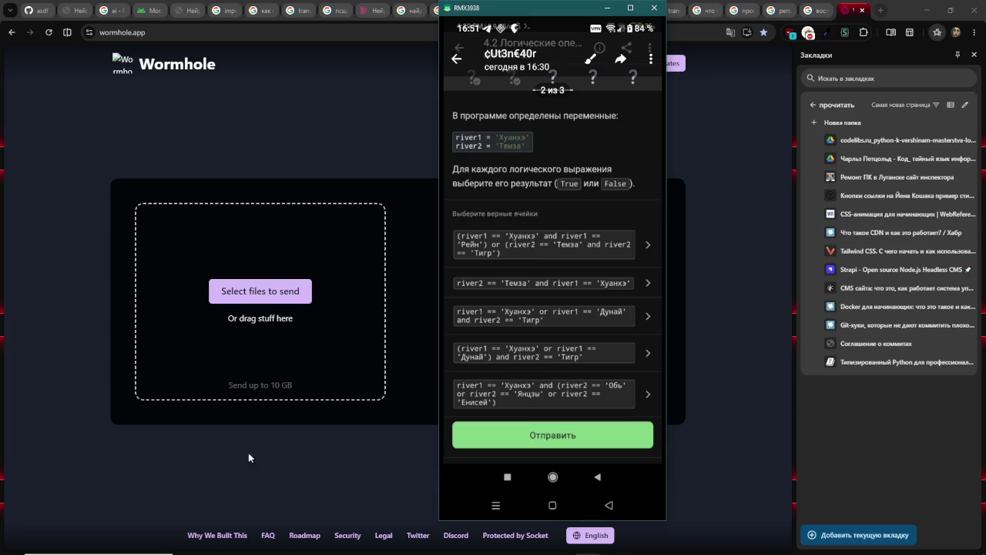
pyautogui.click(198, 453)
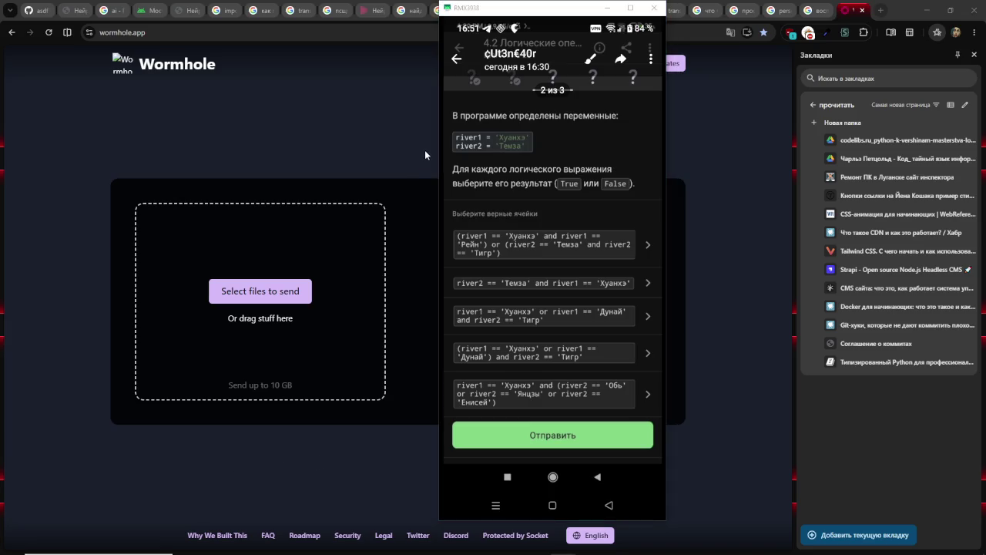
pyautogui.rightClick(226, 454)
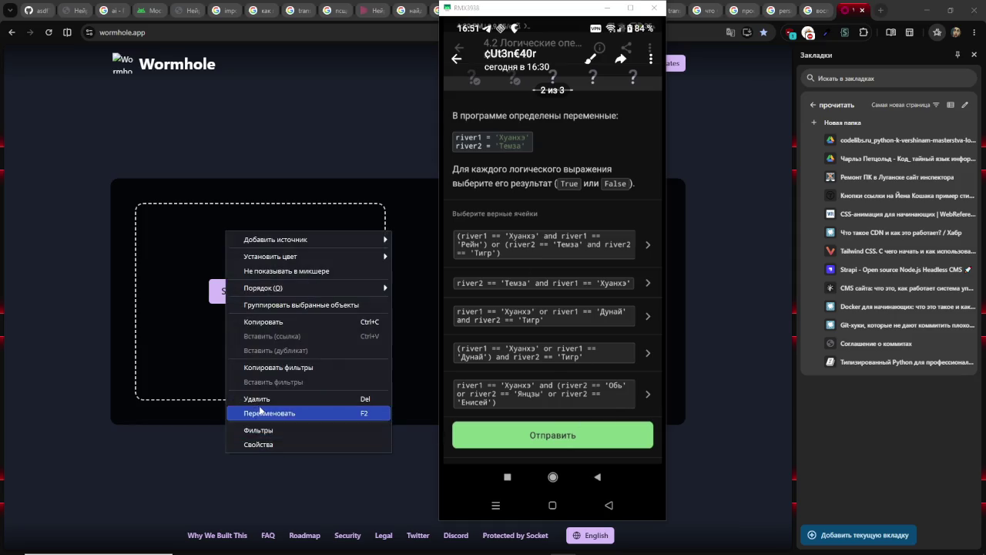
pyautogui.press('Escape')
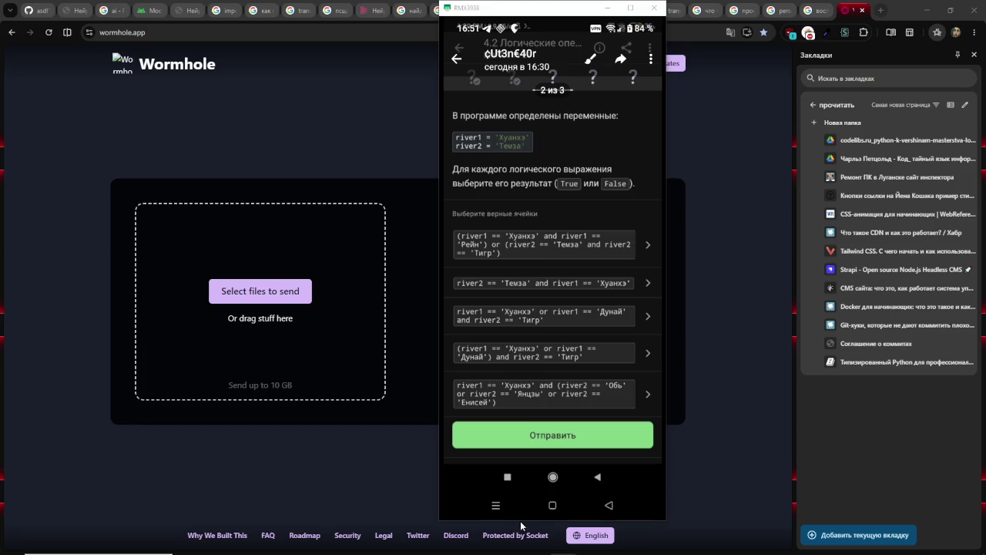
pyautogui.hotkey('alt', 'Tab')
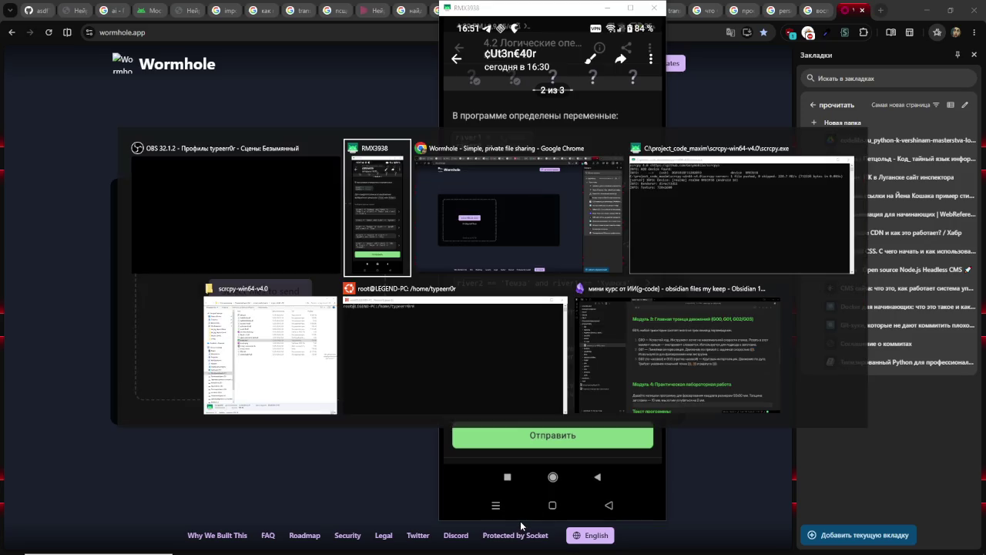
pyautogui.press('Tab')
pyautogui.press('Tab')
pyautogui.press('Tab')
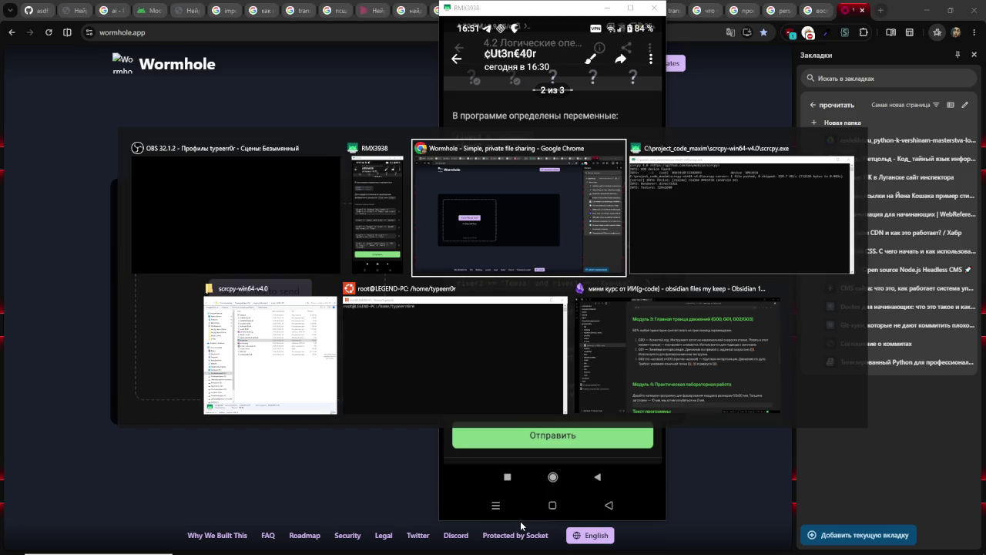
pyautogui.press('Tab')
pyautogui.press('Tab')
pyautogui.press('Tab')
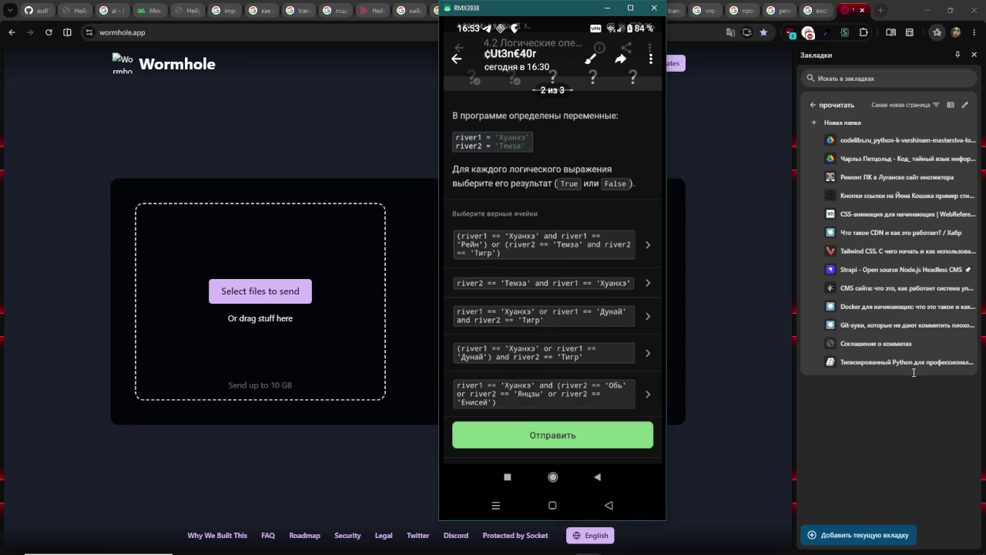
# - Bring the RMX3938 mirror forward and drag it to the right edge beside the Wormhole page
pyautogui.click(963, 356)
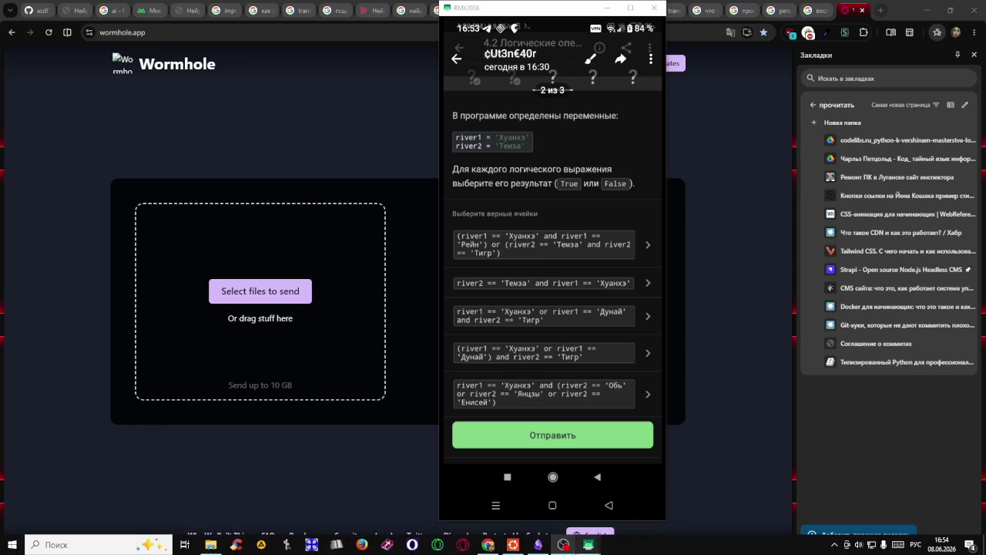
pyautogui.moveTo(589, 544)
pyautogui.click(639, 500)
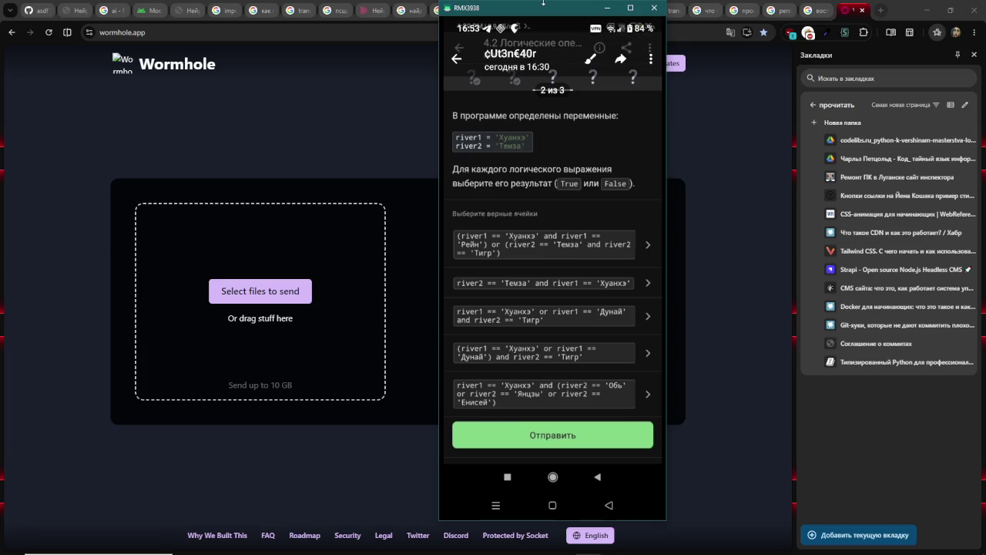
pyautogui.moveTo(544, 7); pyautogui.dragTo(808, 13)
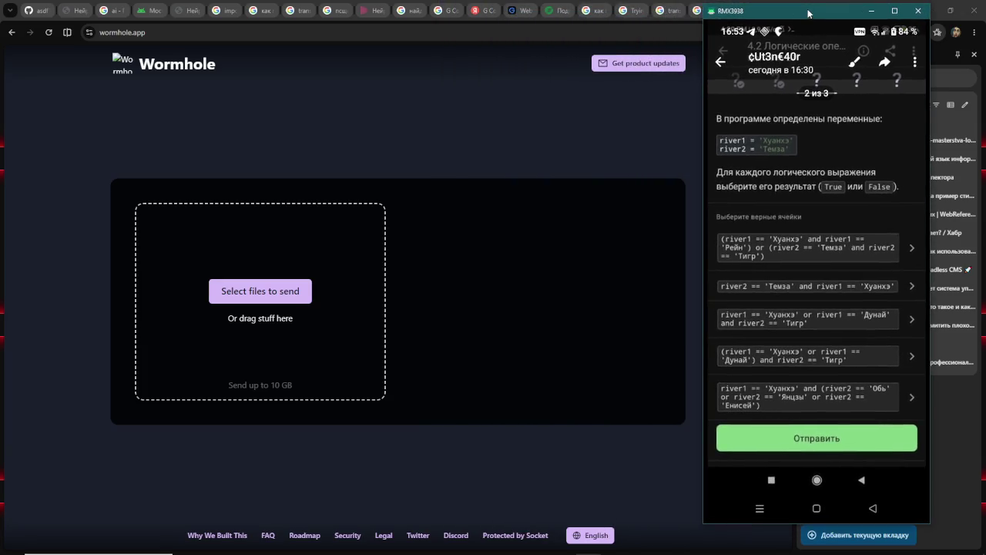
pyautogui.hotkey('alt', 'Tab')
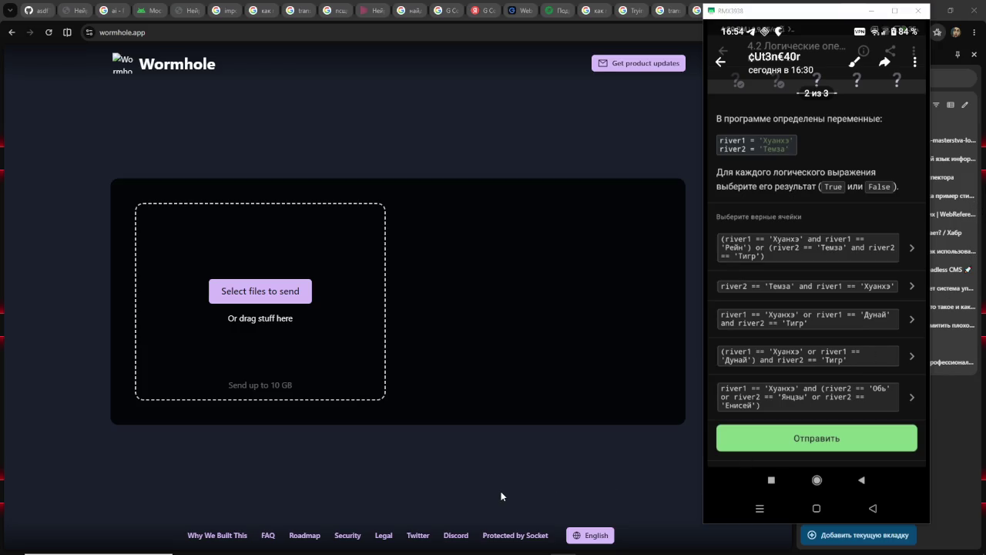
# - Bring Chrome back in front of the mirror and switch to the WebGCode 2 tab
pyautogui.hotkey('alt', 'Tab')
pyautogui.press('Tab')
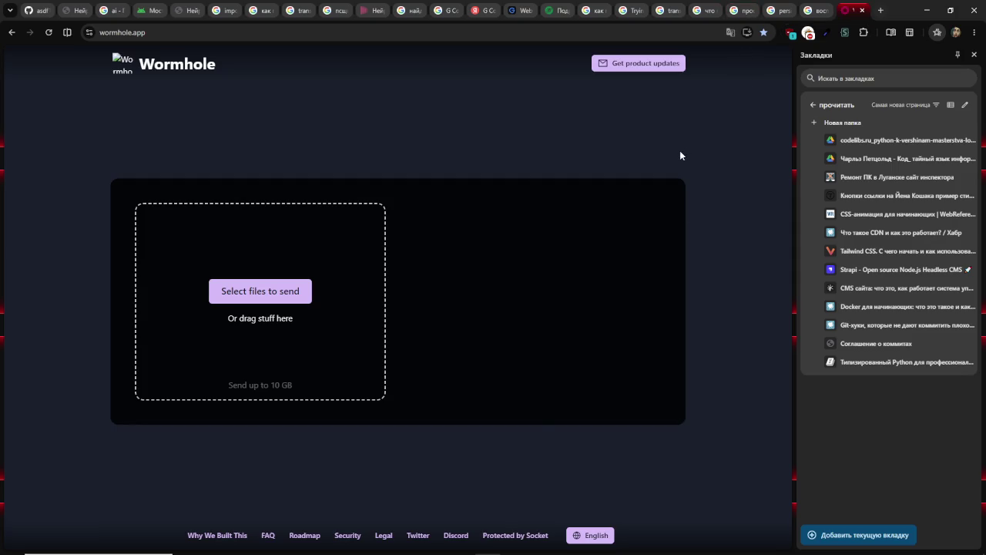
pyautogui.click(522, 15)
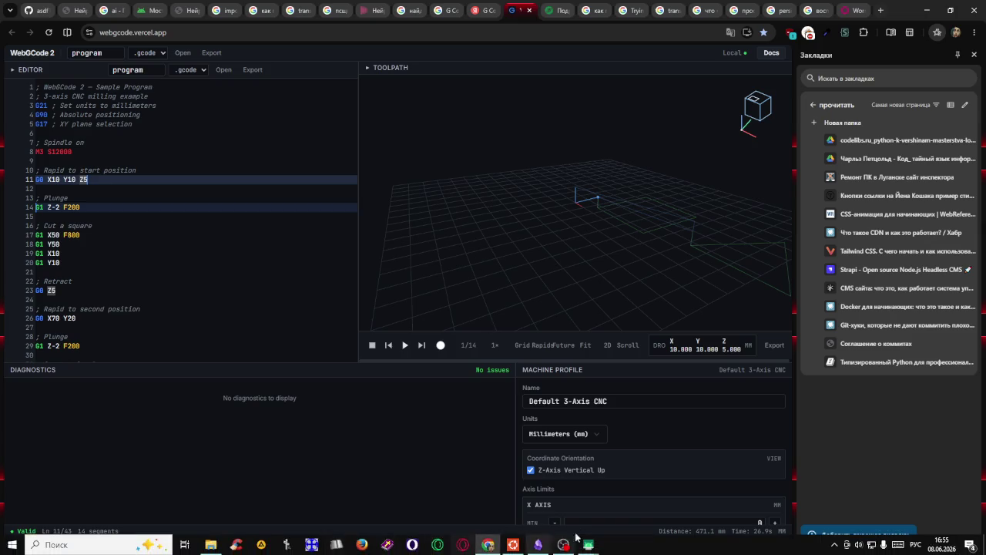
# - Scroll through the WebGCode sample milling program, then bring the scrcpy console window forward
pyautogui.moveTo(493, 552)
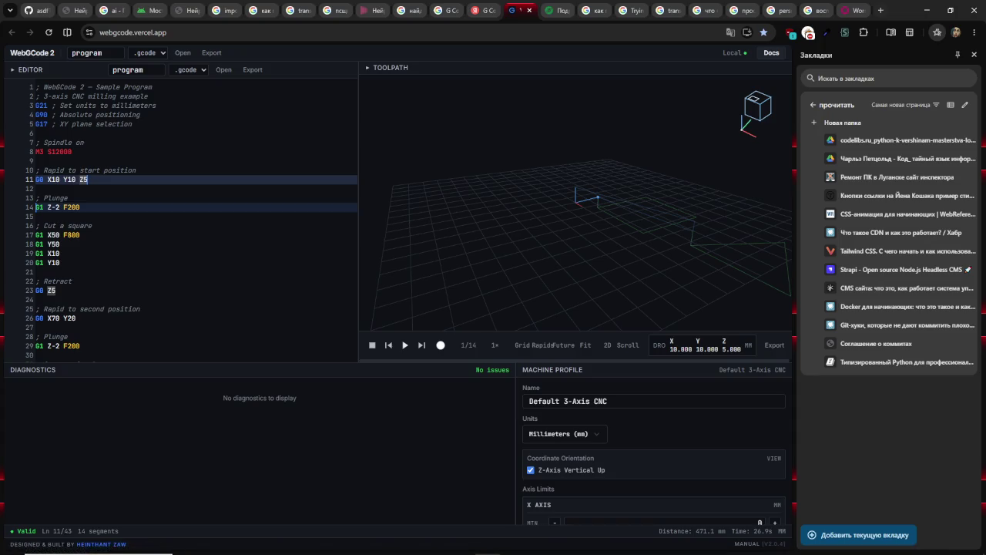
pyautogui.moveTo(287, 549)
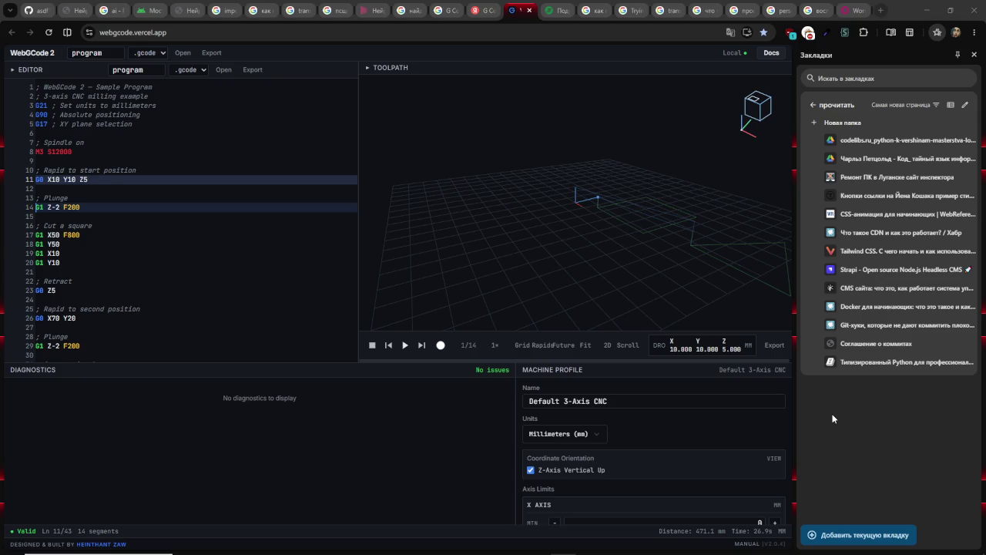
pyautogui.hotkey('alt', 'Tab')
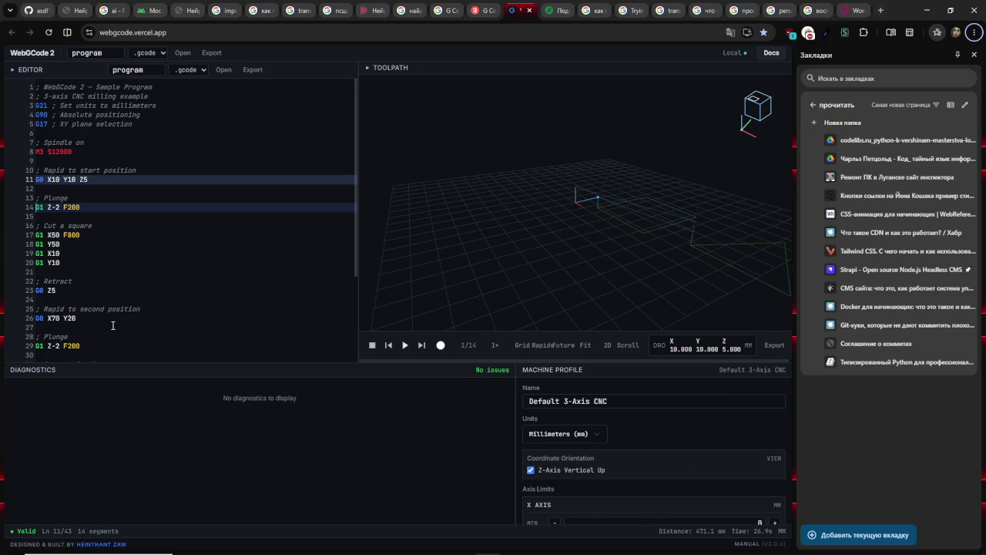
pyautogui.scroll(-2, 172, 319)
pyautogui.hotkey('alt', 'Tab')
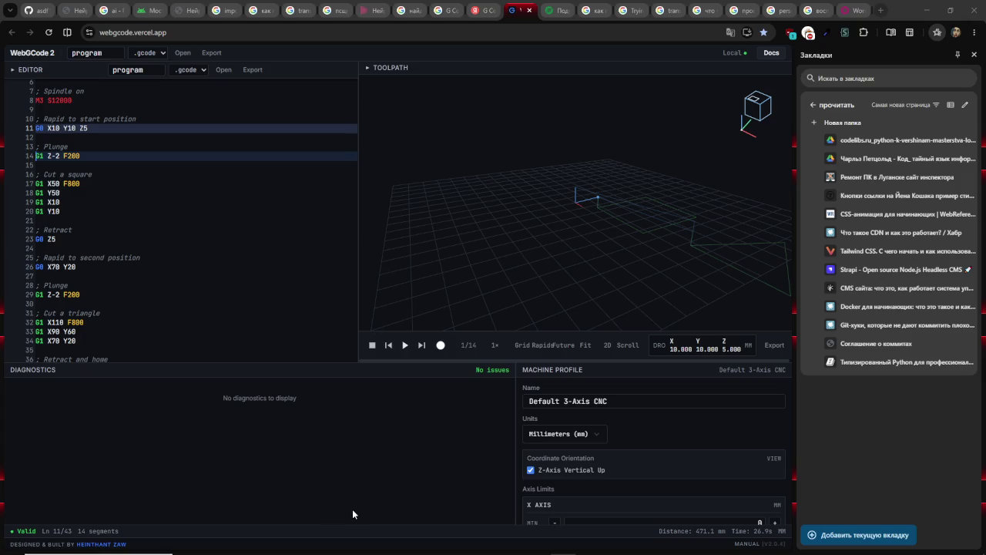
pyautogui.hotkey('alt', 'Tab')
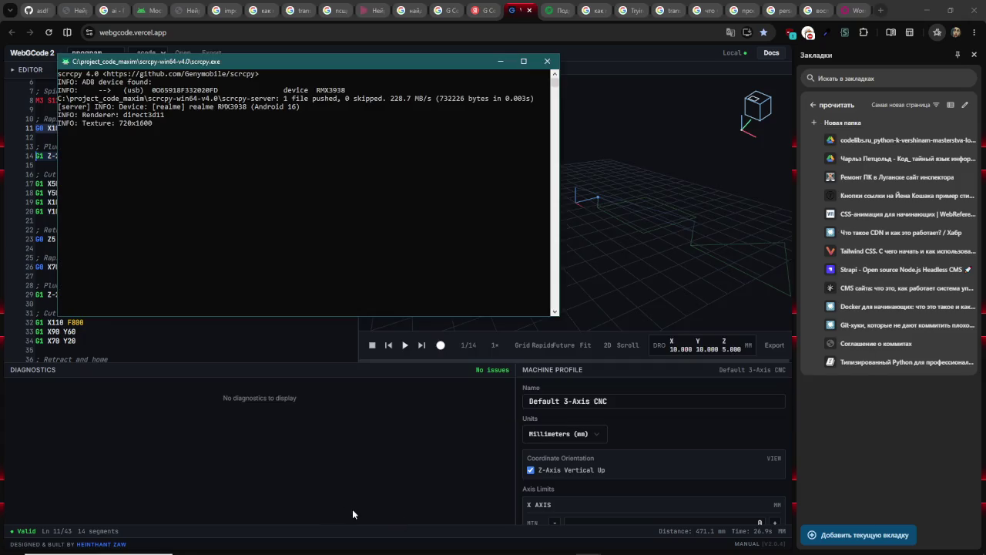
# - Cycle through windows to the RMX3938 mirror and return the phone to the Telegram chat
pyautogui.hotkey('alt', 'Tab')
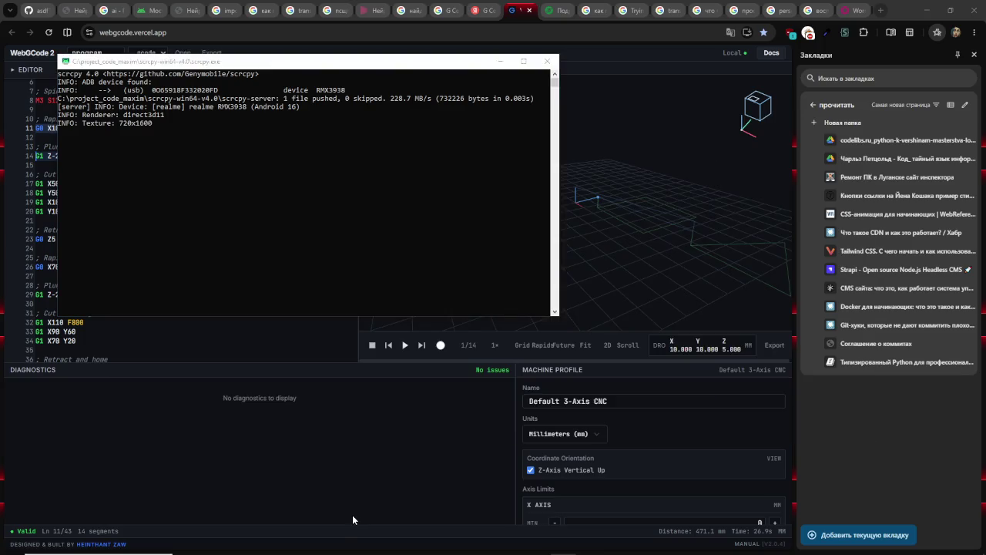
pyautogui.hotkey('alt', 'Tab')
pyautogui.click(470, 272)
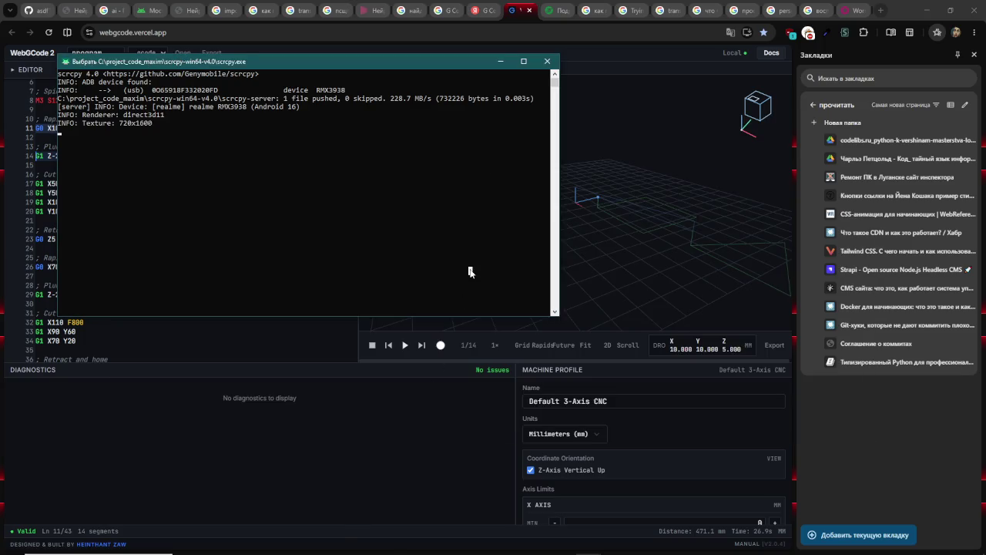
pyautogui.hotkey('alt', 'Tab')
pyautogui.hotkey('alt', 'Tab')
pyautogui.hotkey('alt', 'Tab')
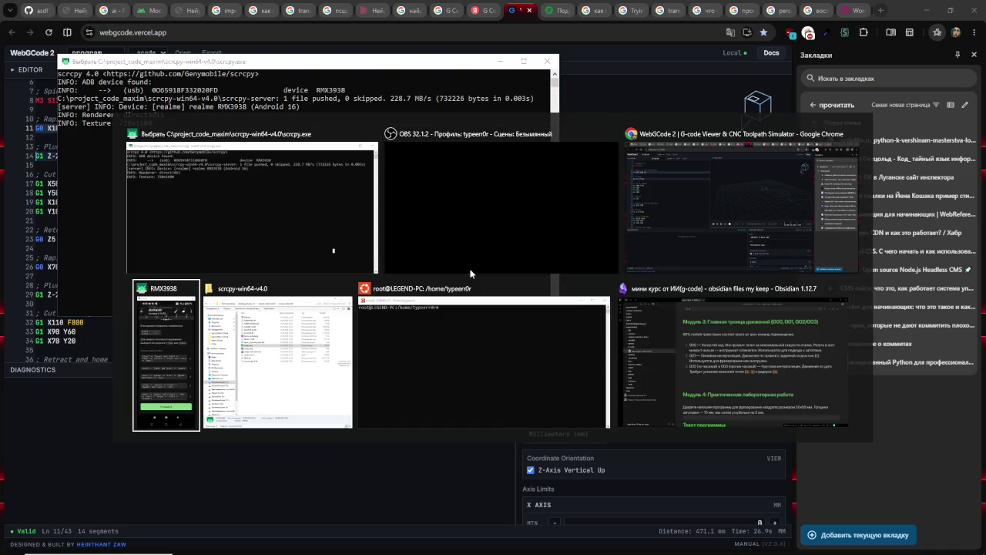
pyautogui.hotkey('alt', 'Tab')
pyautogui.hotkey('alt', 'Tab')
pyautogui.hotkey('alt', 'Tab')
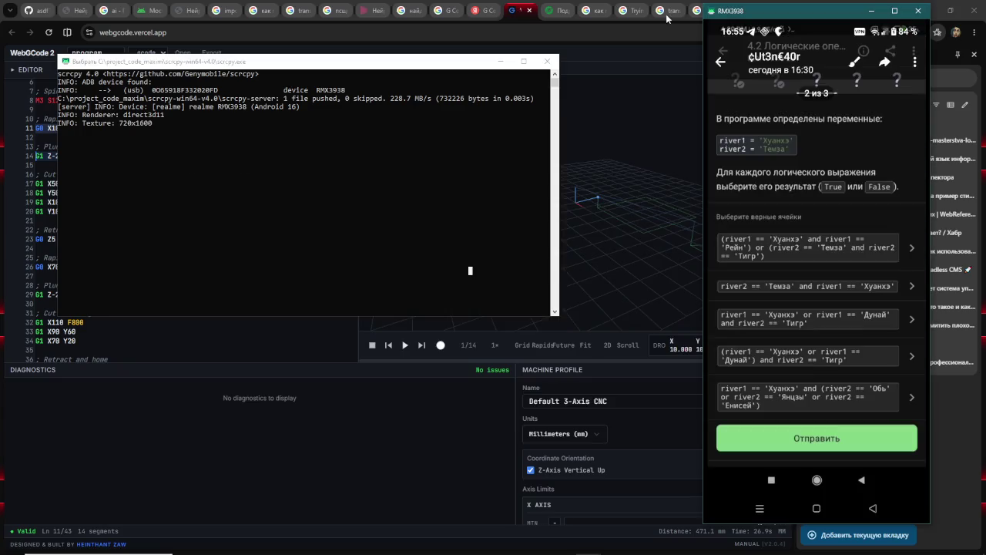
pyautogui.click(721, 62)
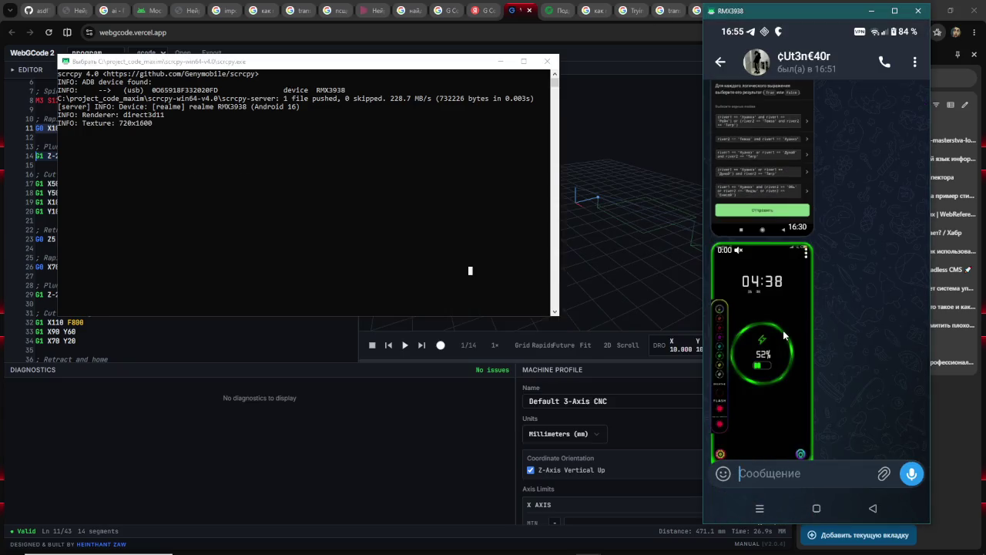
# - Watch the charging-screen video message full-screen, close it, and long-press the Зацени) message
pyautogui.click(783, 330)
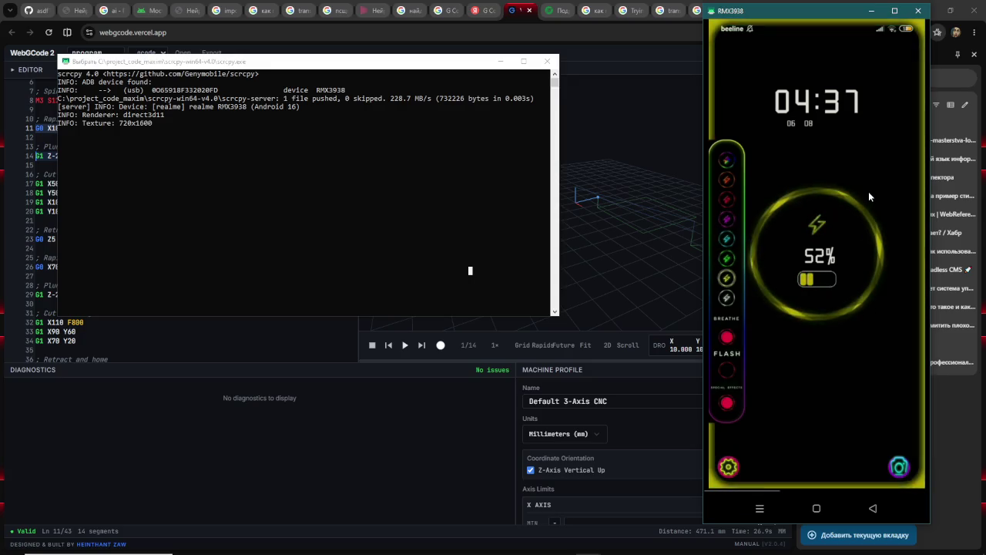
pyautogui.click(946, 374)
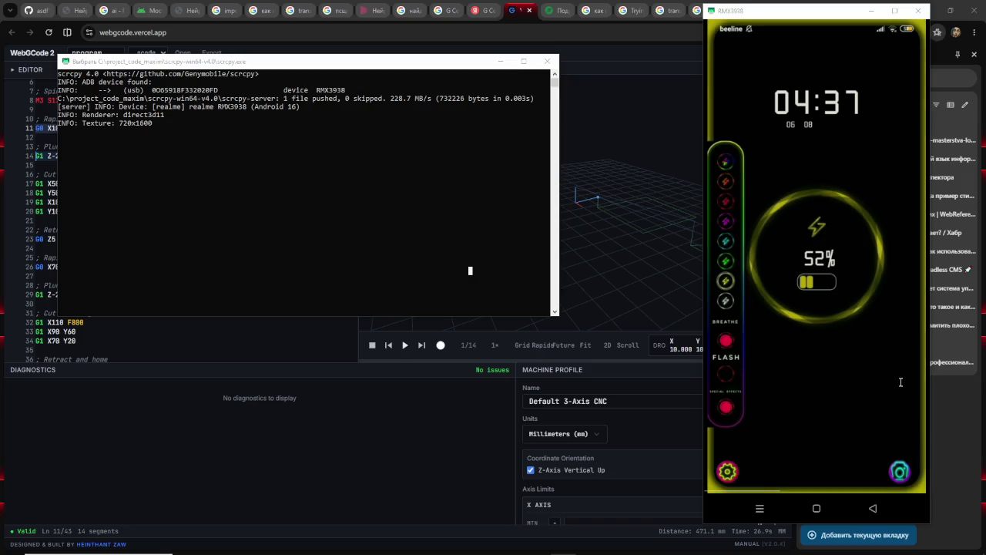
pyautogui.click(787, 278)
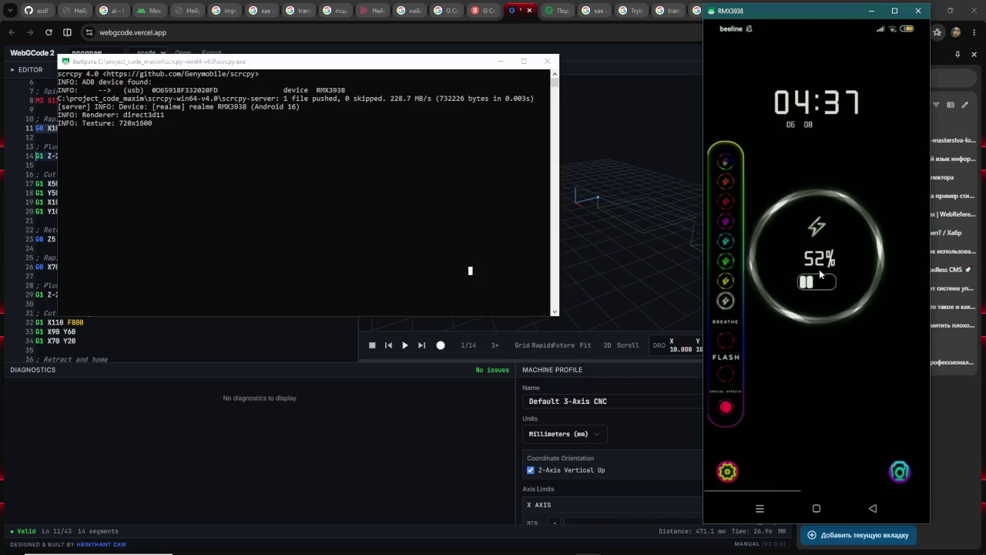
pyautogui.click(876, 378)
pyautogui.rightClick(876, 378)
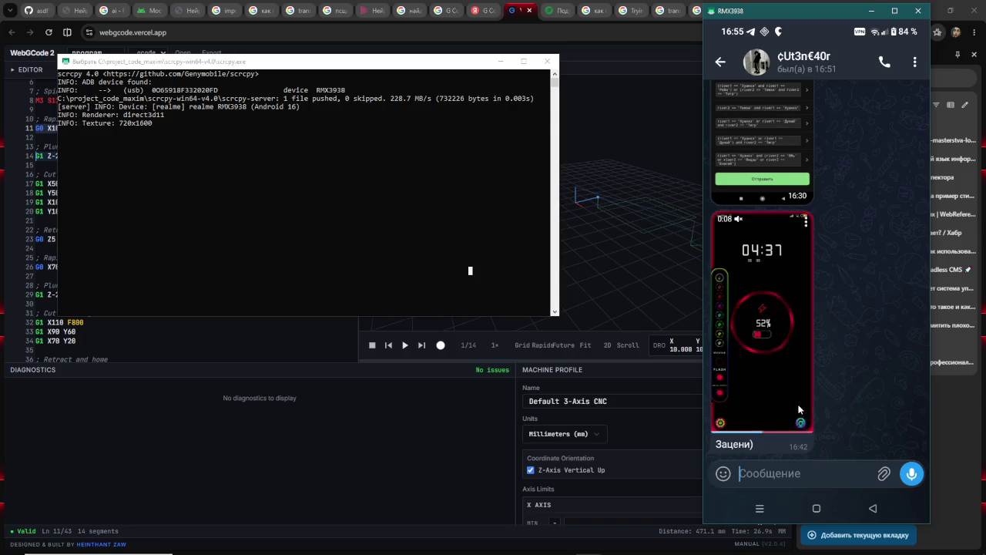
pyautogui.click(780, 437)
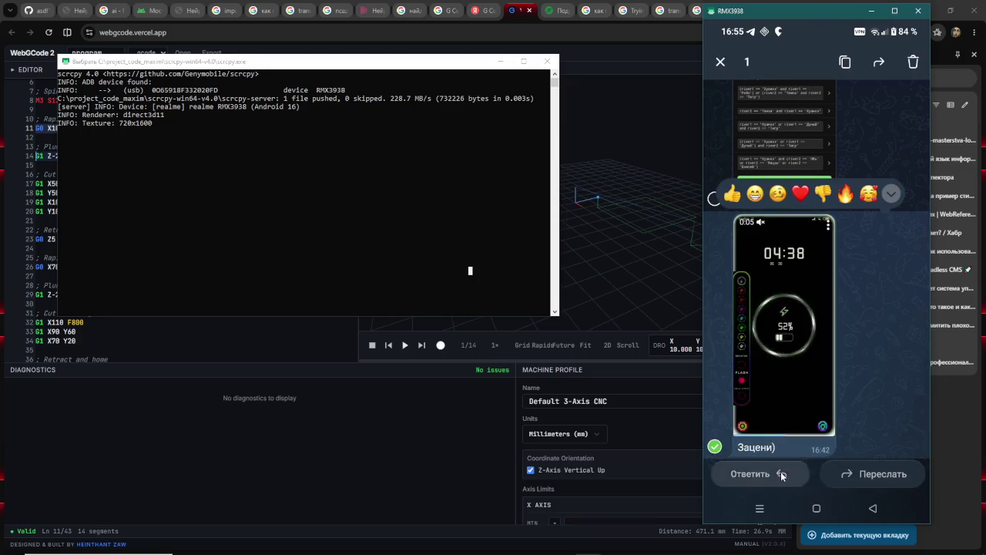
# - Start a reply to the Зацени) video message and type 'а потом'
pyautogui.click(781, 471)
pyautogui.write('fы')
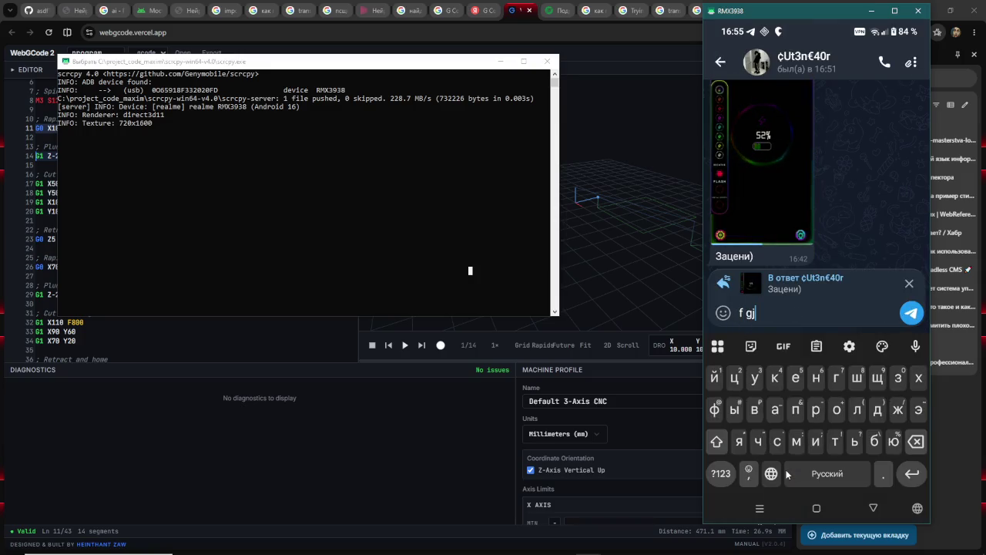
pyautogui.press('BackSpace')
pyautogui.press('BackSpace')
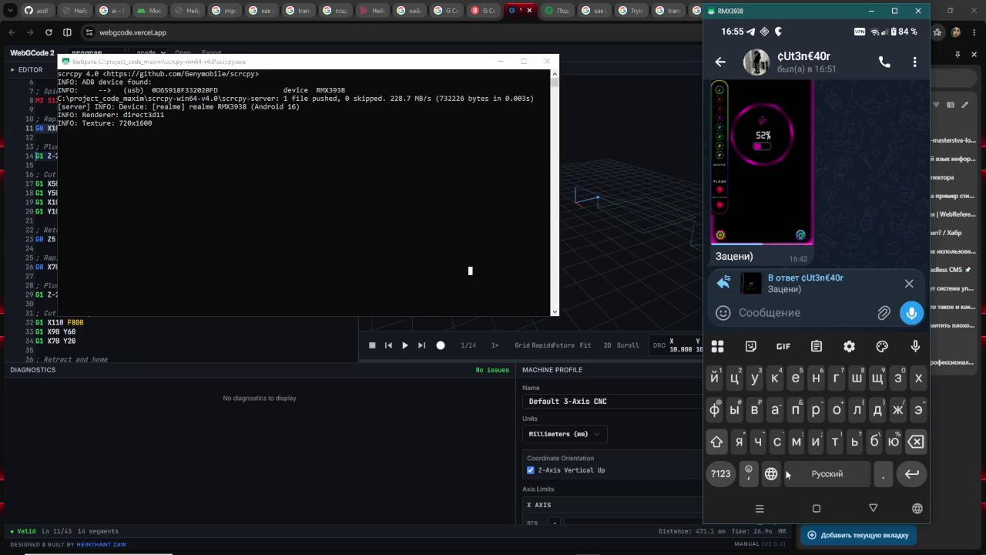
pyautogui.write('а')
pyautogui.click(796, 416)
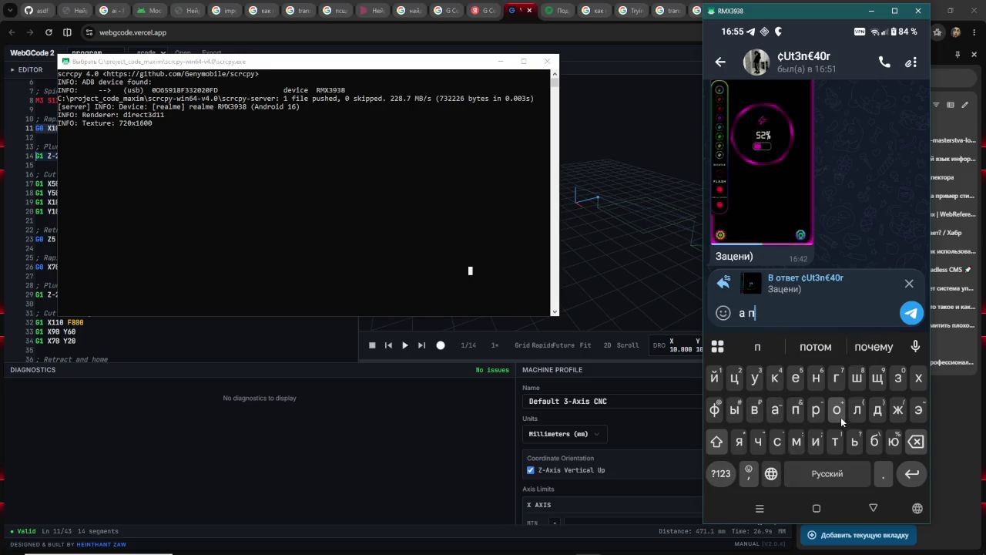
pyautogui.click(841, 417)
pyautogui.click(840, 441)
pyautogui.click(839, 414)
pyautogui.click(800, 443)
pyautogui.click(828, 473)
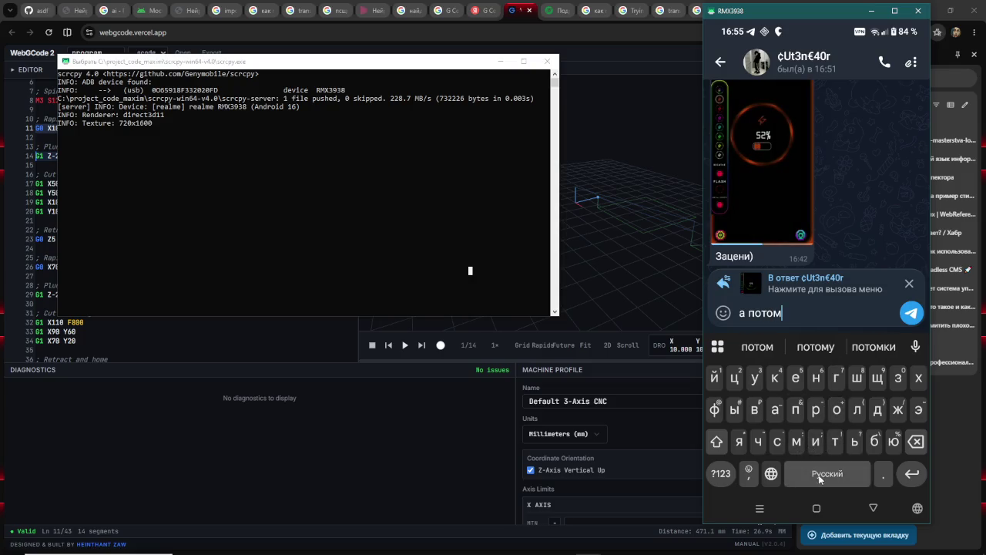
# - Complete the reply with 'телефон тупит' and send it
pyautogui.click(837, 443)
pyautogui.click(795, 378)
pyautogui.click(855, 411)
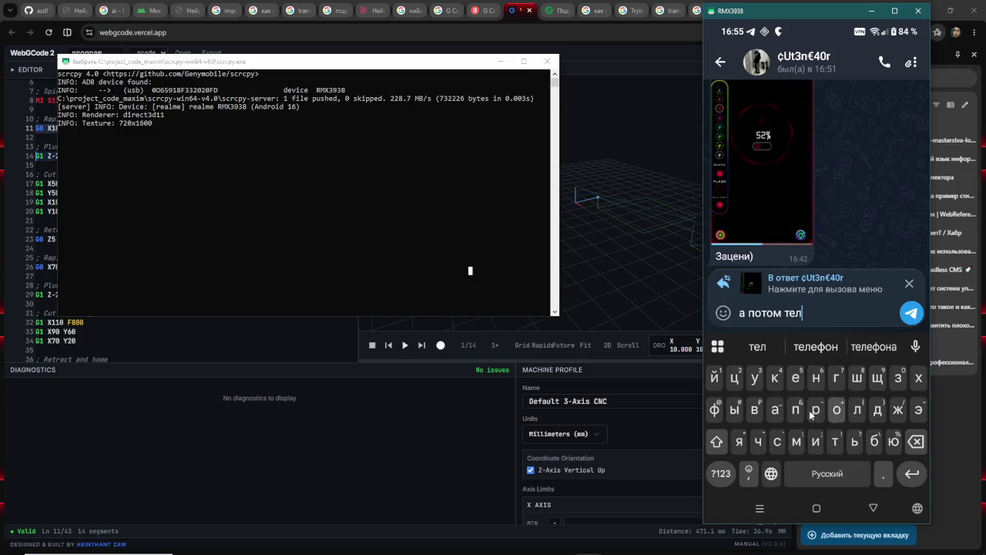
pyautogui.click(795, 377)
pyautogui.click(815, 347)
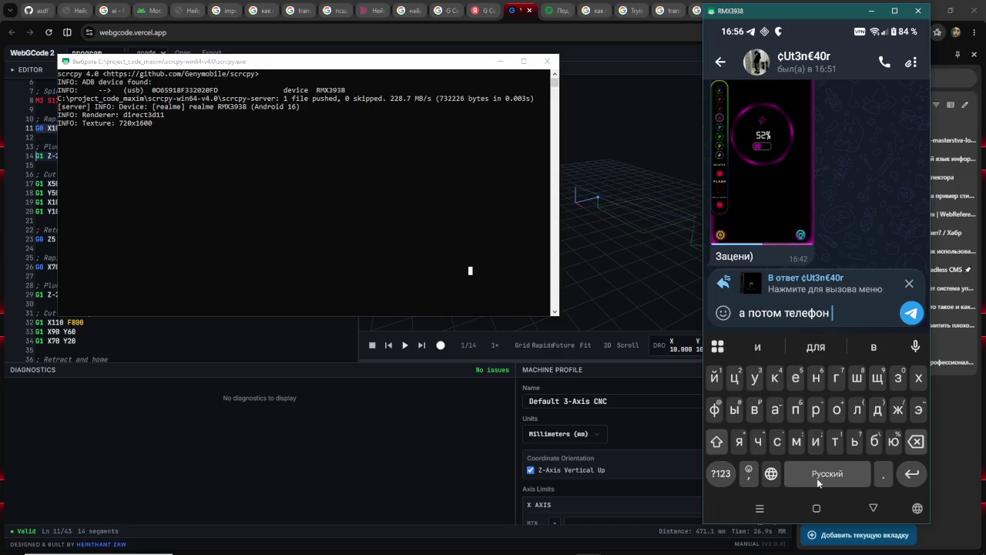
pyautogui.click(838, 441)
pyautogui.click(797, 416)
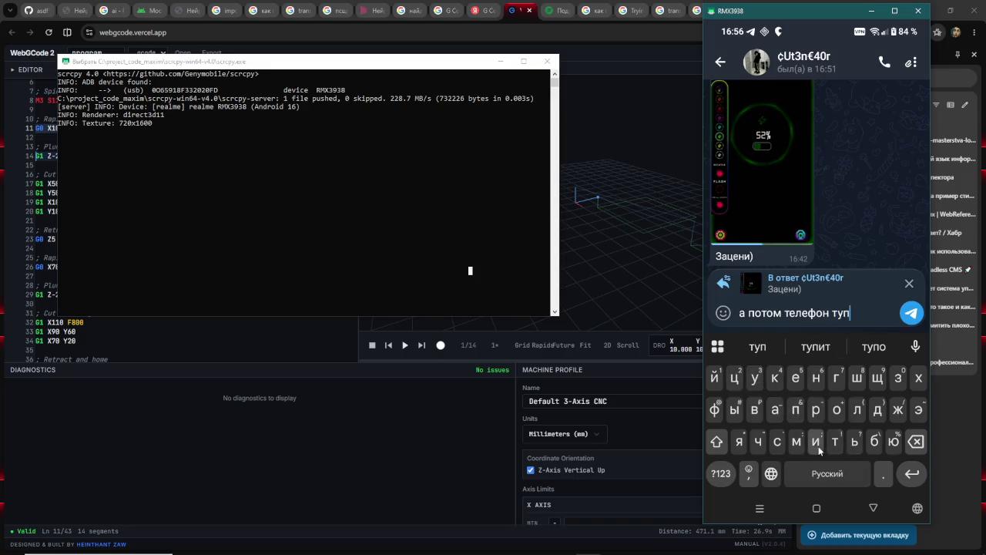
pyautogui.click(816, 442)
pyautogui.click(835, 441)
pyautogui.click(911, 312)
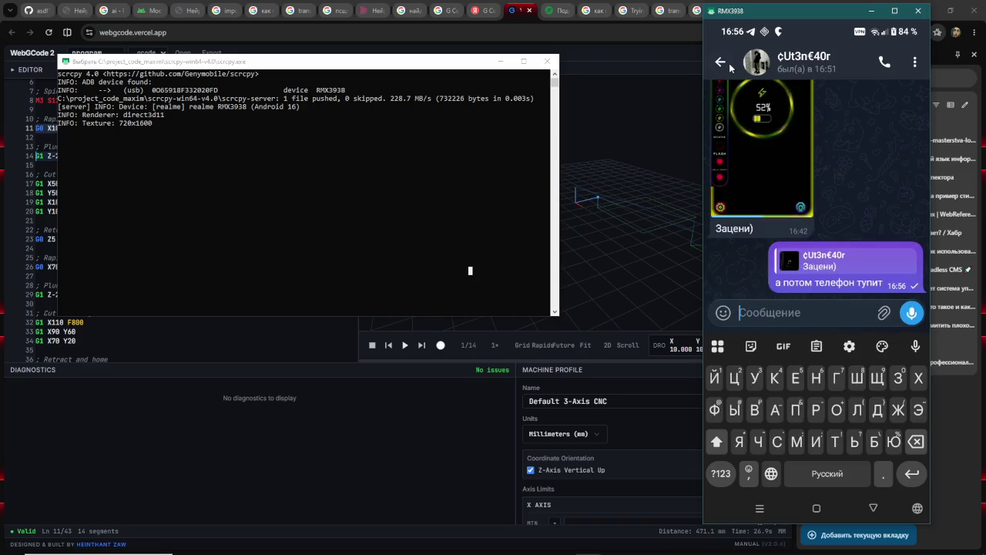
# - Move the RMX3938 phone mirror window up to the top right of the screen
pyautogui.moveTo(806, 12)
pyautogui.mouseDown()
pyautogui.moveTo(812, 428)
pyautogui.moveTo(799, 529)
pyautogui.moveTo(807, 542)
pyautogui.moveTo(857, 56)
pyautogui.moveTo(816, 48)
pyautogui.moveTo(634, 85)
pyautogui.mouseUp()
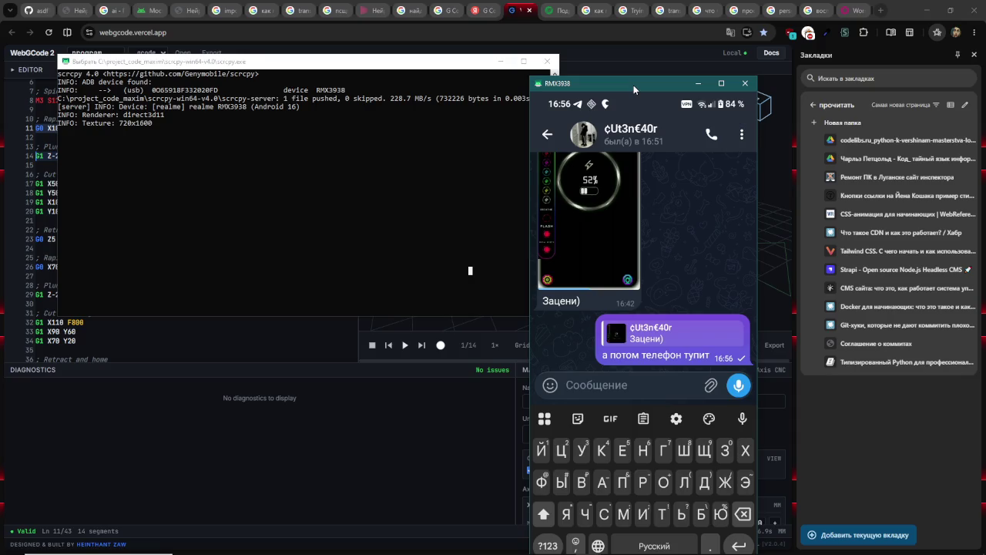
pyautogui.click(876, 382)
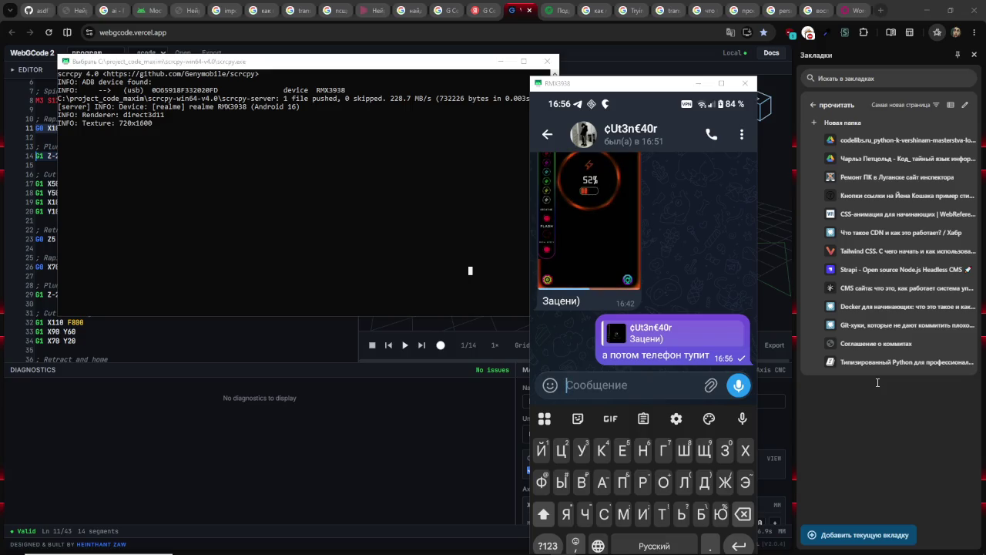
pyautogui.hotkey('alt', 'Tab')
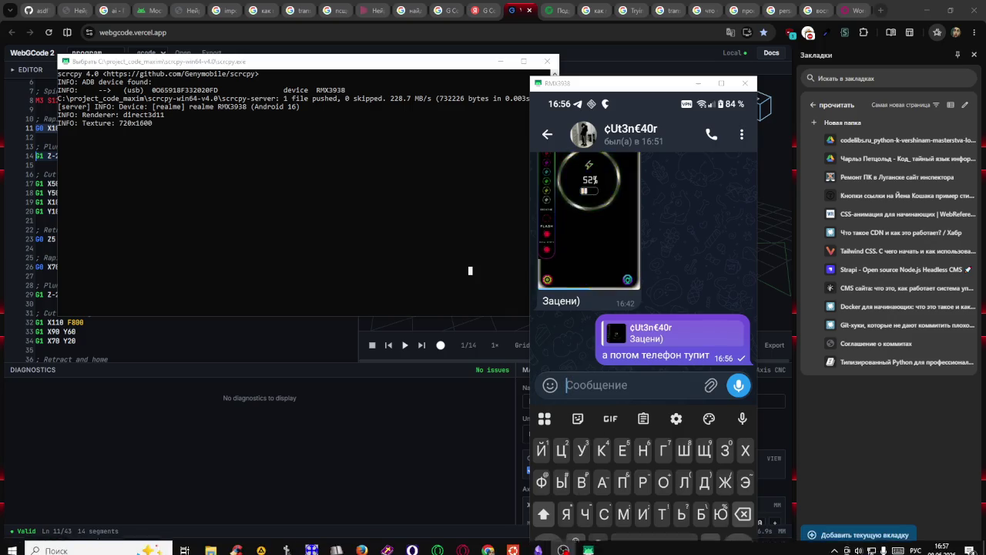
pyautogui.moveTo(588, 544)
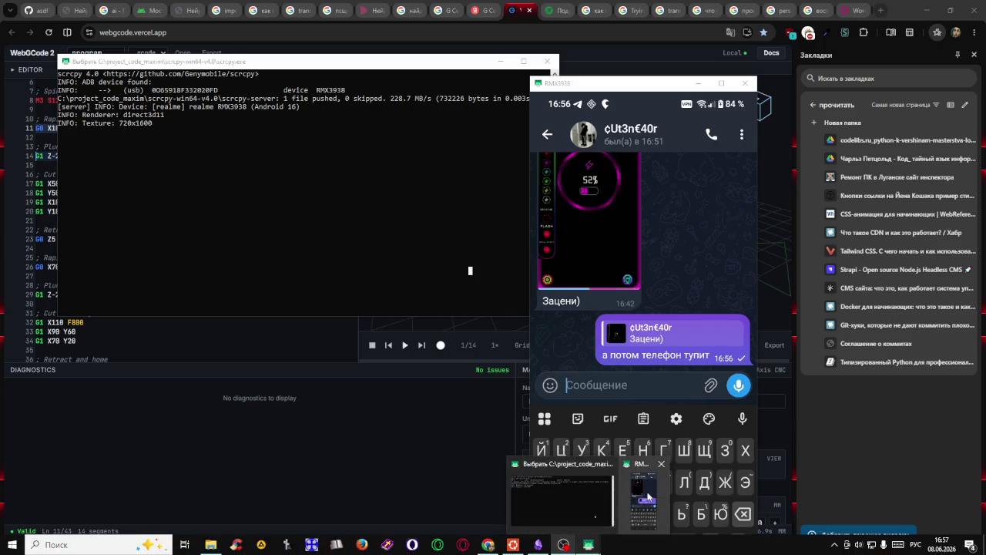
pyautogui.click(670, 482)
pyautogui.moveTo(642, 88)
pyautogui.mouseDown()
pyautogui.moveTo(678, 8)
pyautogui.moveTo(696, 37)
pyautogui.mouseUp()
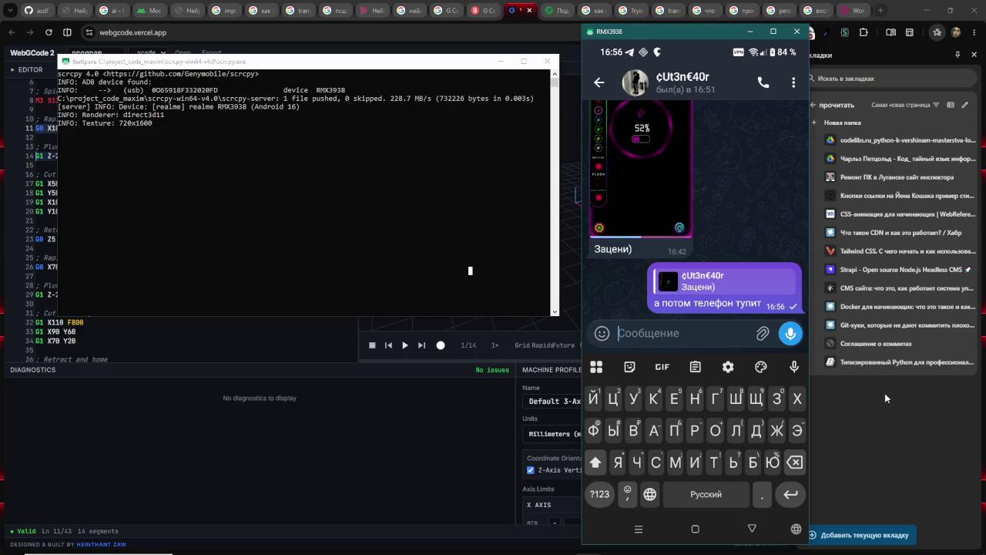
pyautogui.click(868, 370)
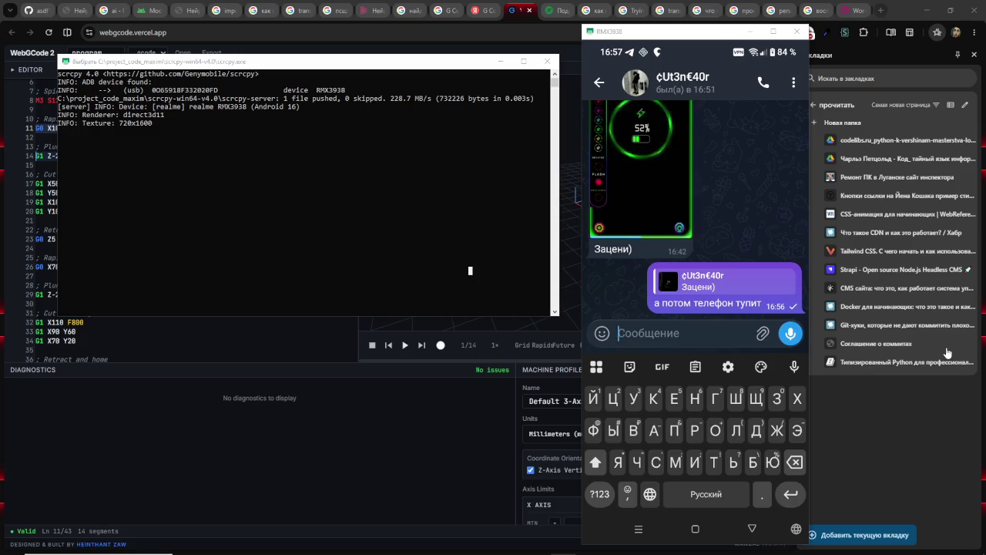
# - Cycle past the scrcpy console back to the WebGCode Chrome window
pyautogui.hotkey('alt', 'Tab')
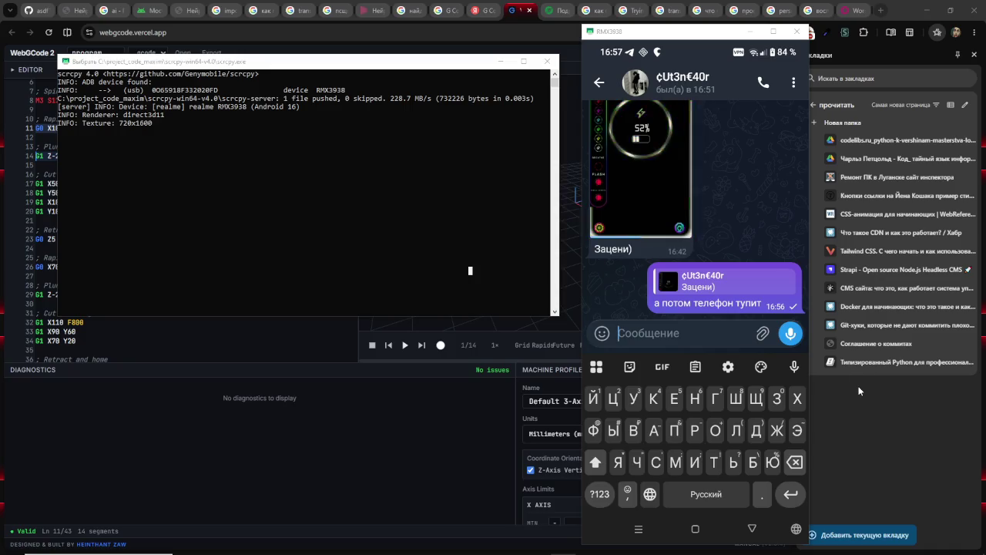
pyautogui.hotkey('alt', 'Tab')
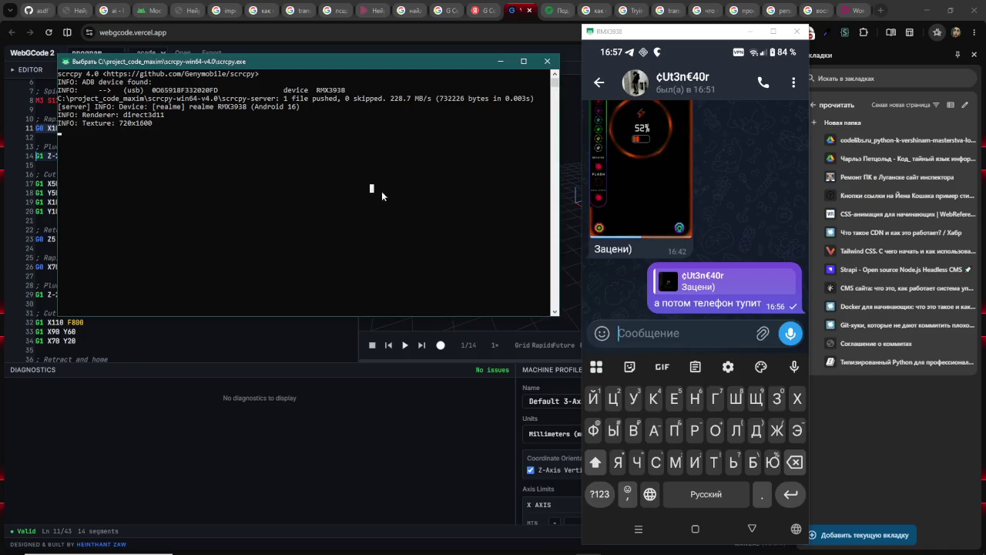
pyautogui.hotkey('alt', 'Tab')
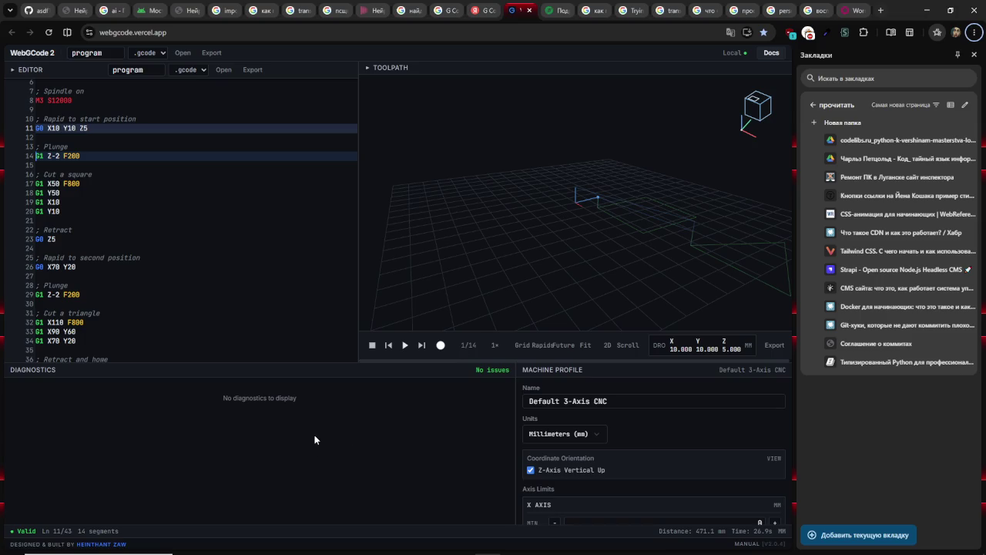
# - In the root Ubuntu terminal, run exit twice to leave root and close the window
pyautogui.hotkey('alt', 'Tab')
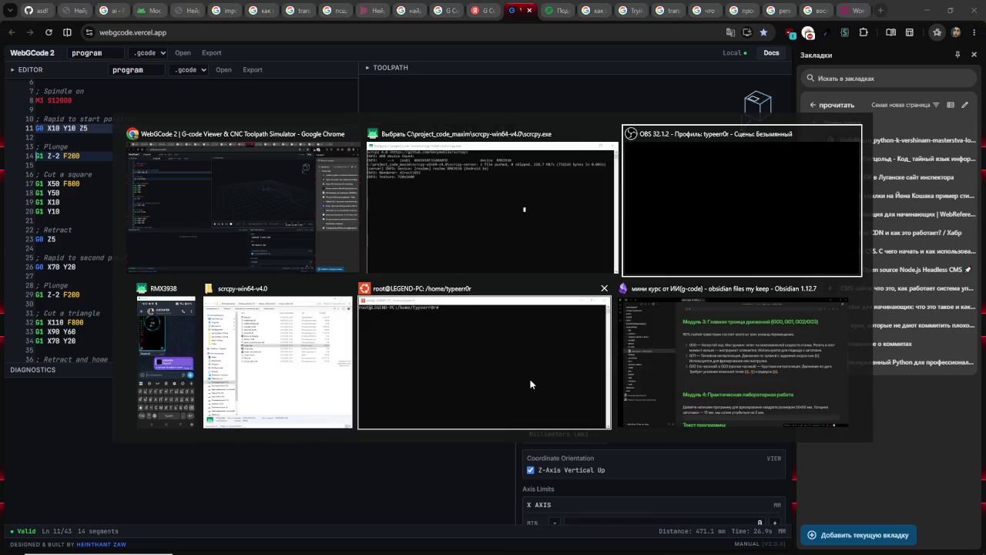
pyautogui.click(530, 384)
pyautogui.click(306, 166)
pyautogui.write('сдуфк')
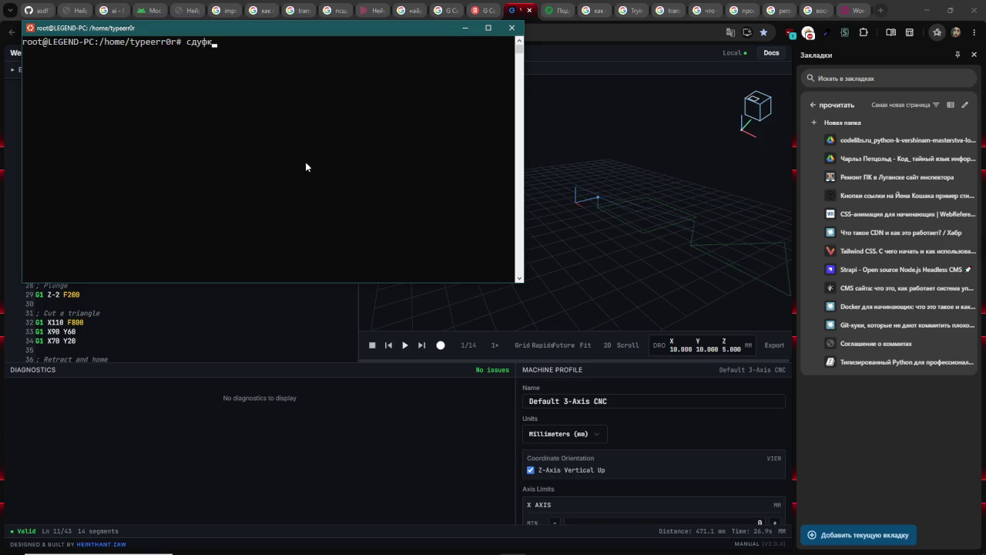
pyautogui.press('Return')
pyautogui.write('exit')
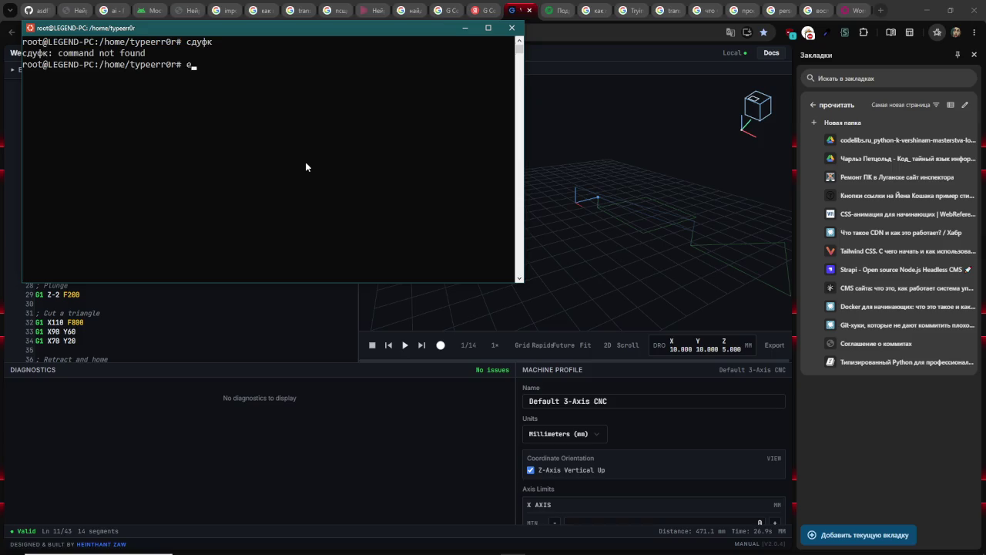
pyautogui.press('Return')
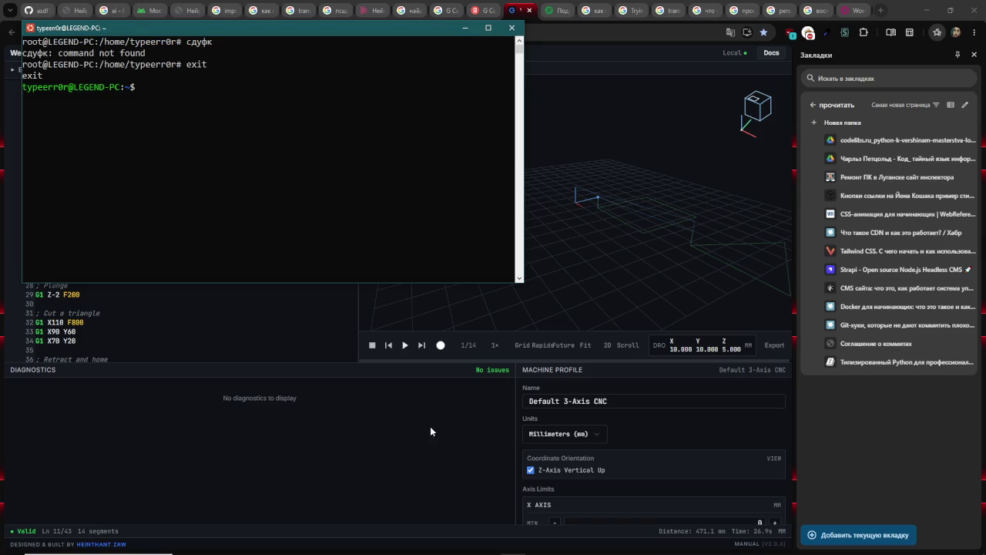
pyautogui.write('exit')
pyautogui.press('Return')
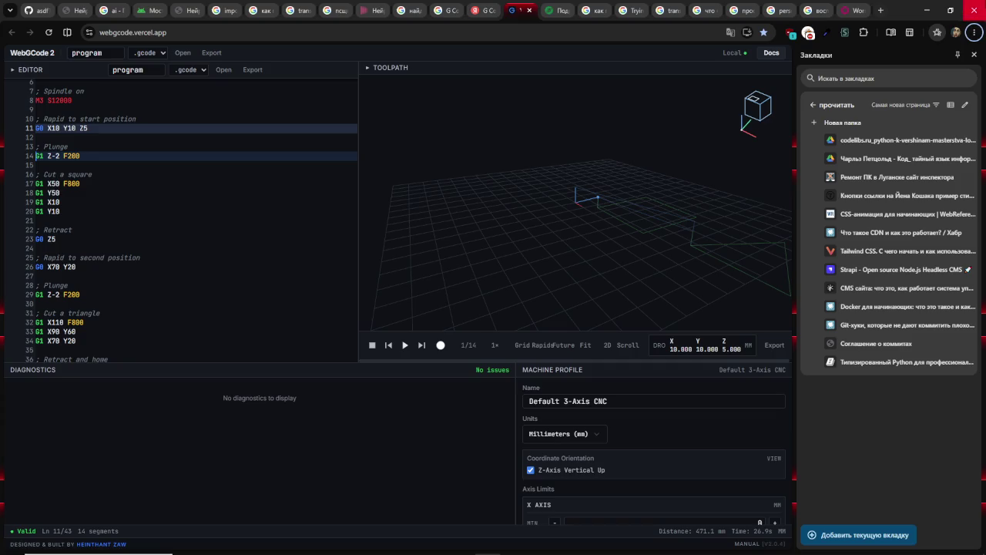
# - Close Chrome and move the scrcpy console down and to the right
pyautogui.click(973, 10)
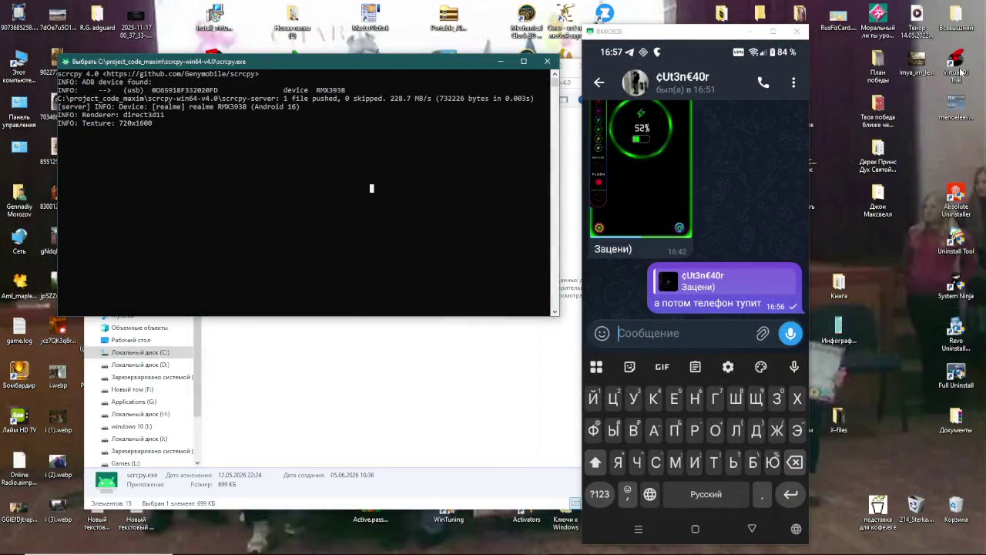
pyautogui.moveTo(337, 70)
pyautogui.mouseDown()
pyautogui.moveTo(388, 86)
pyautogui.moveTo(421, 115)
pyautogui.mouseUp()
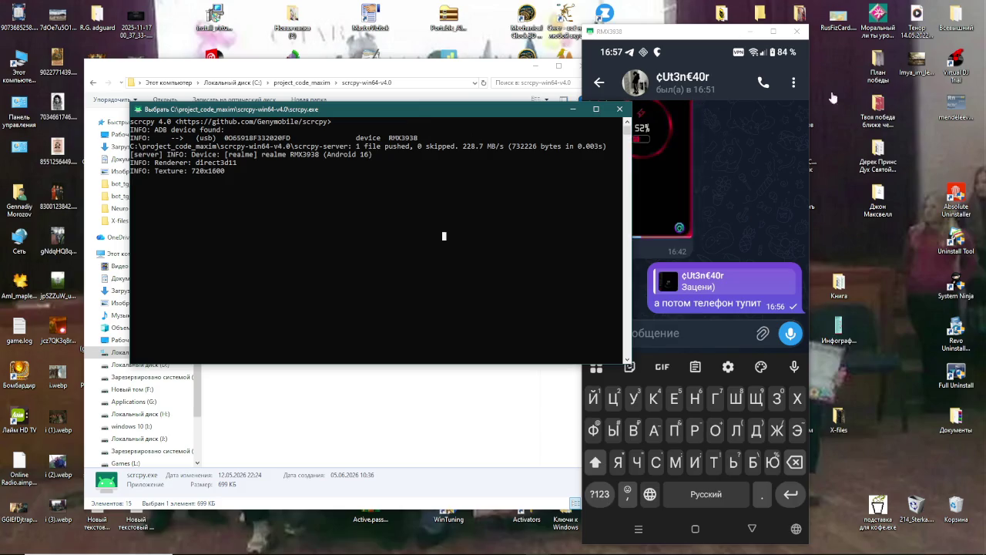
# - Show Obsidian's G-code note with the scrcpy console and RMX3938 mirror layered above it
pyautogui.hotkey('alt', 'Tab')
pyautogui.hotkey('alt', 'Tab')
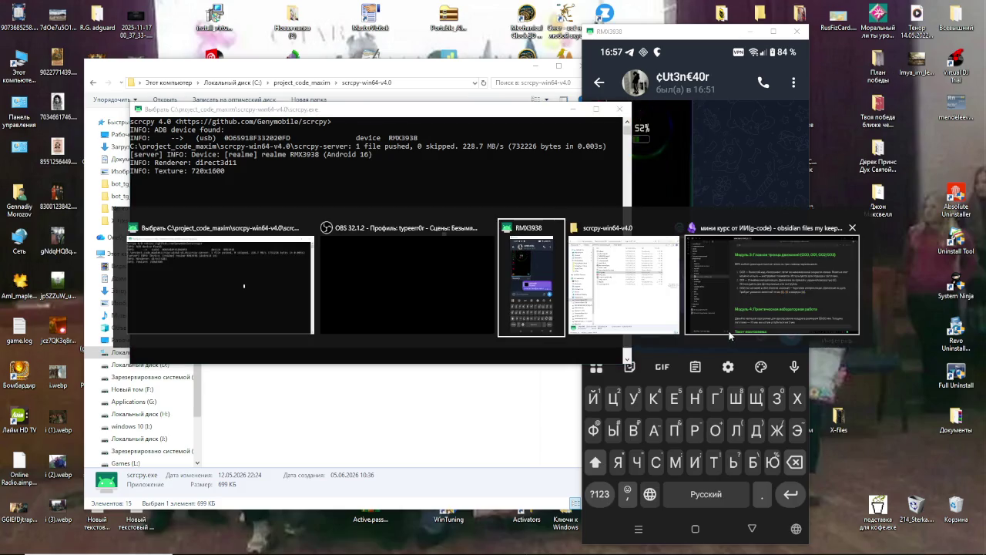
pyautogui.click(705, 333)
pyautogui.hotkey('alt', 'Tab')
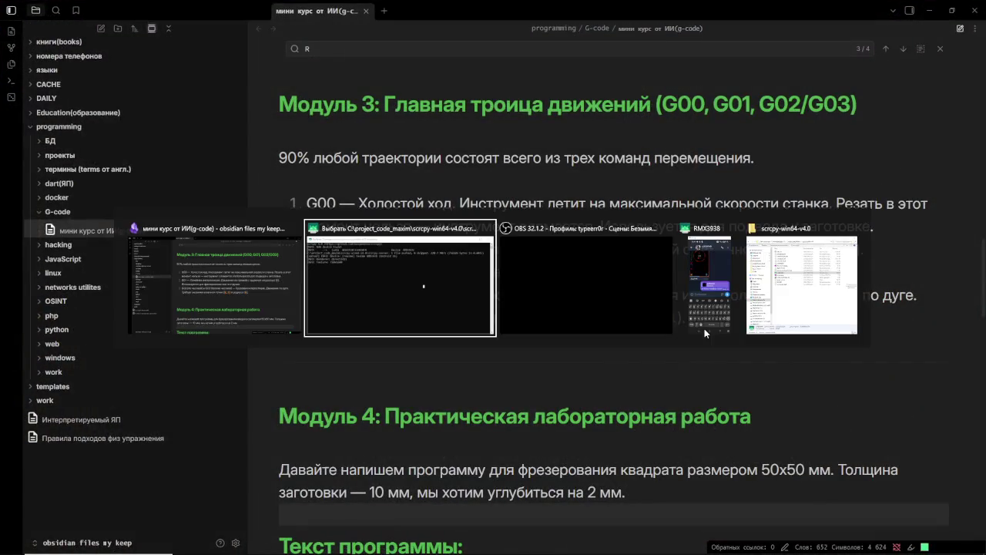
pyautogui.hotkey('alt', 'Tab')
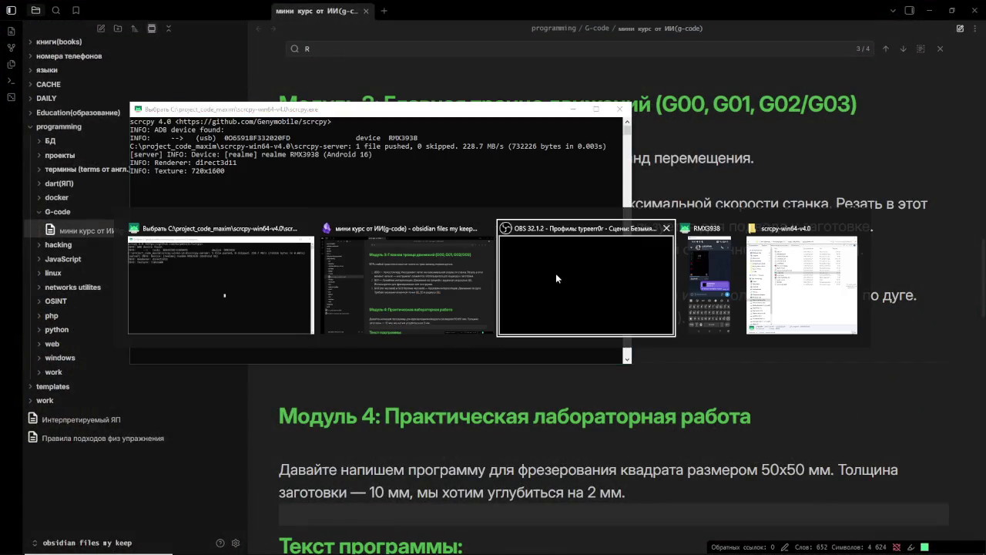
pyautogui.click(604, 284)
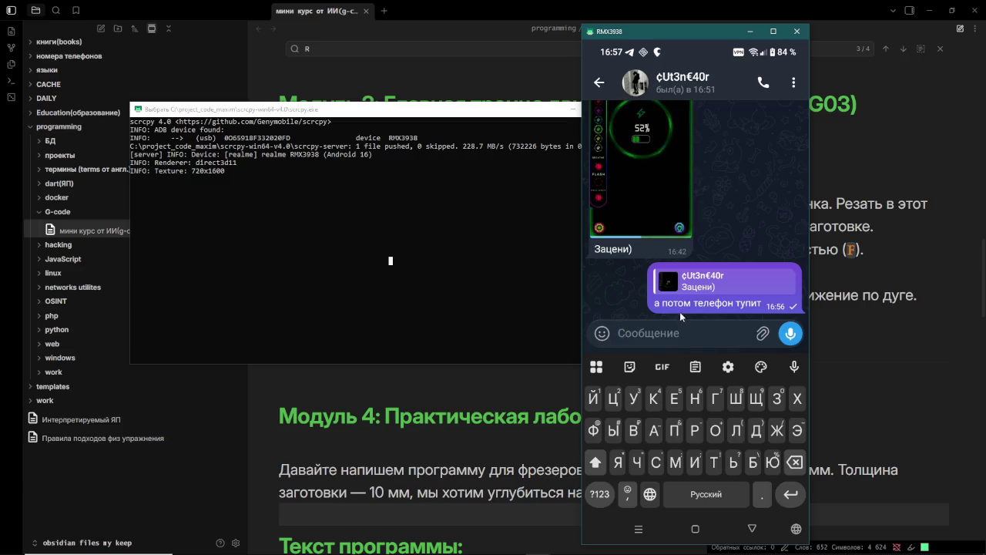
pyautogui.hotkey('alt', 'Tab')
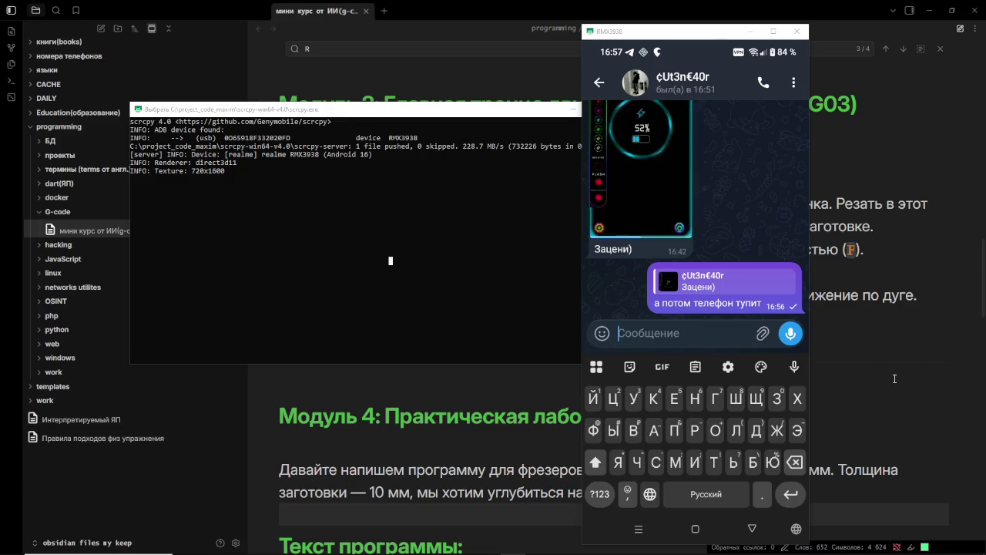
pyautogui.hotkey('alt', 'Tab')
# - Launch Google Chrome from Start and choose the browser profile
pyautogui.press('super')
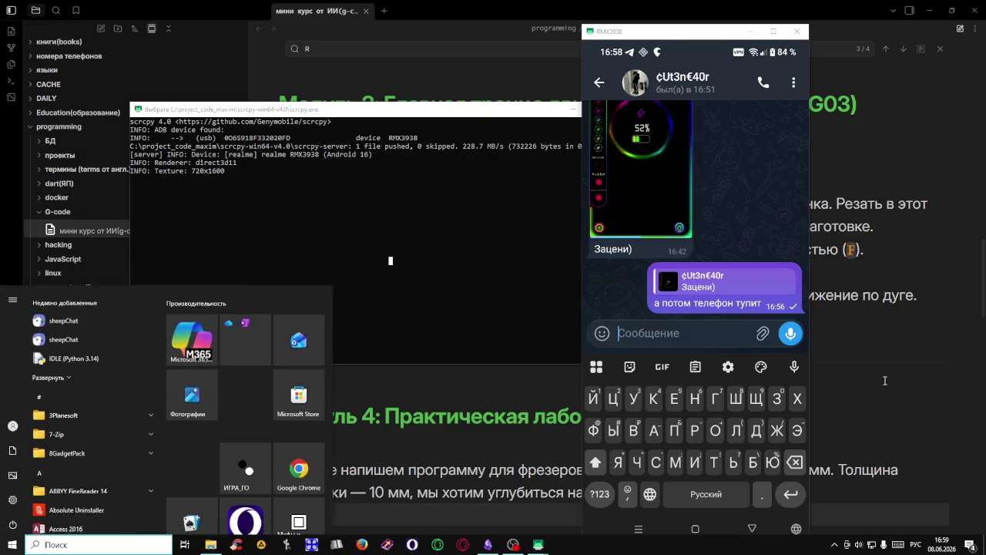
pyautogui.write('п')
pyautogui.press('BackSpace')
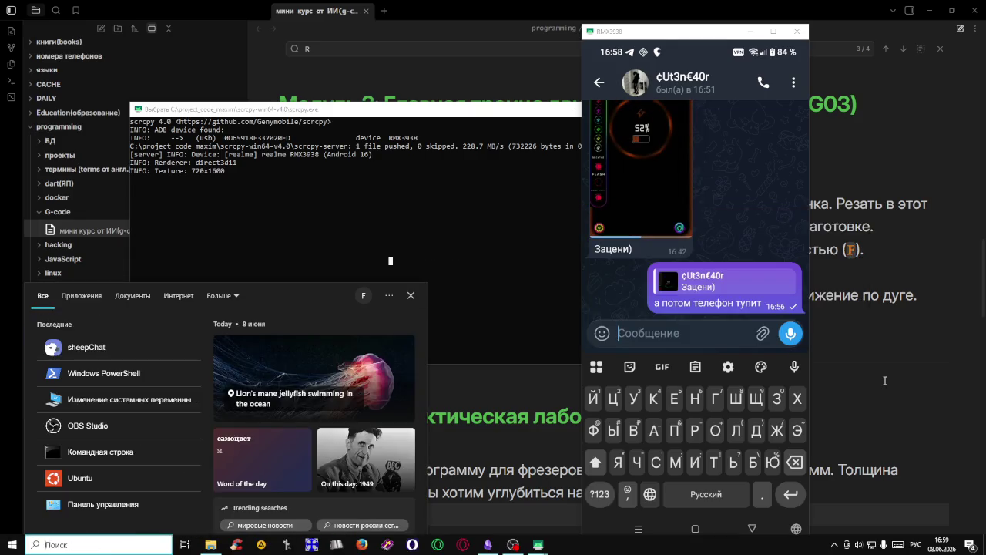
pyautogui.write('cr')
pyautogui.press('Return')
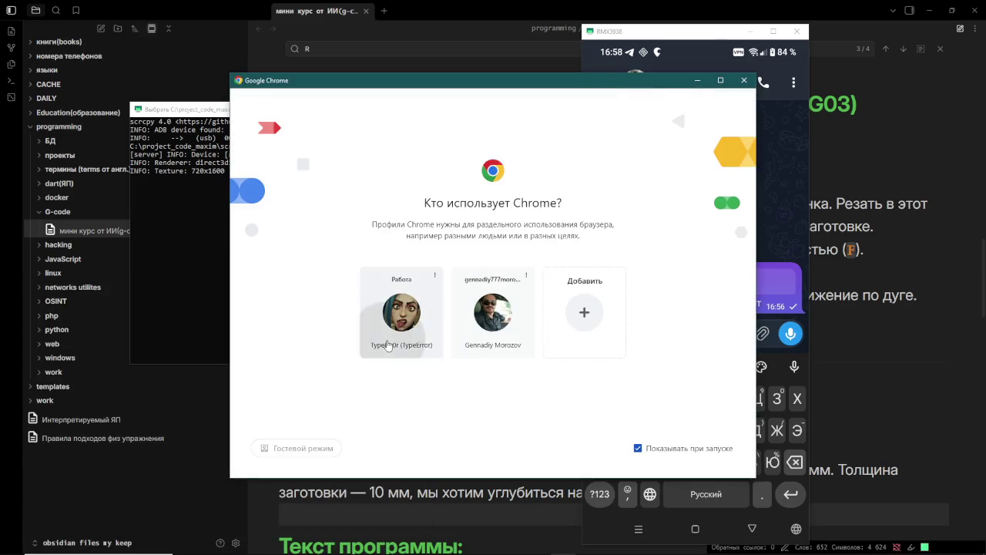
pyautogui.click(401, 312)
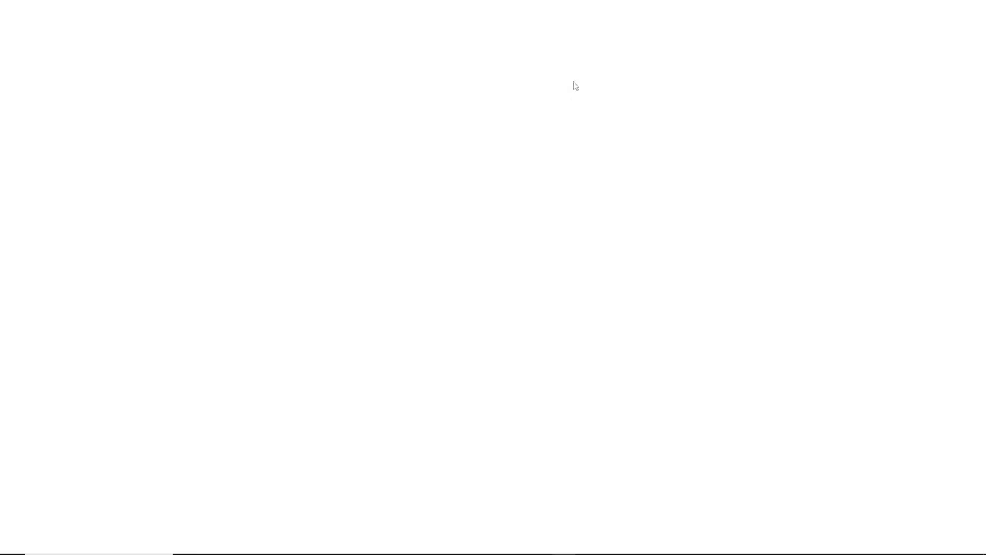
# - In a new tab, search Google for 'плеер', then refine it to 'плеер днс'
pyautogui.hotkey('ctrl', 't')
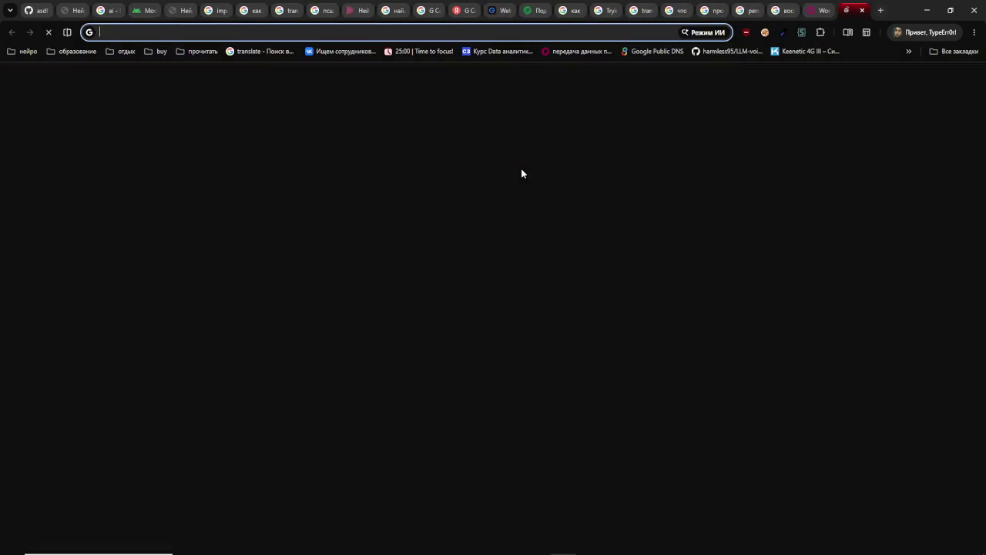
pyautogui.write('gktt')
pyautogui.press('BackSpace')
pyautogui.press('BackSpace')
pyautogui.press('BackSpace')
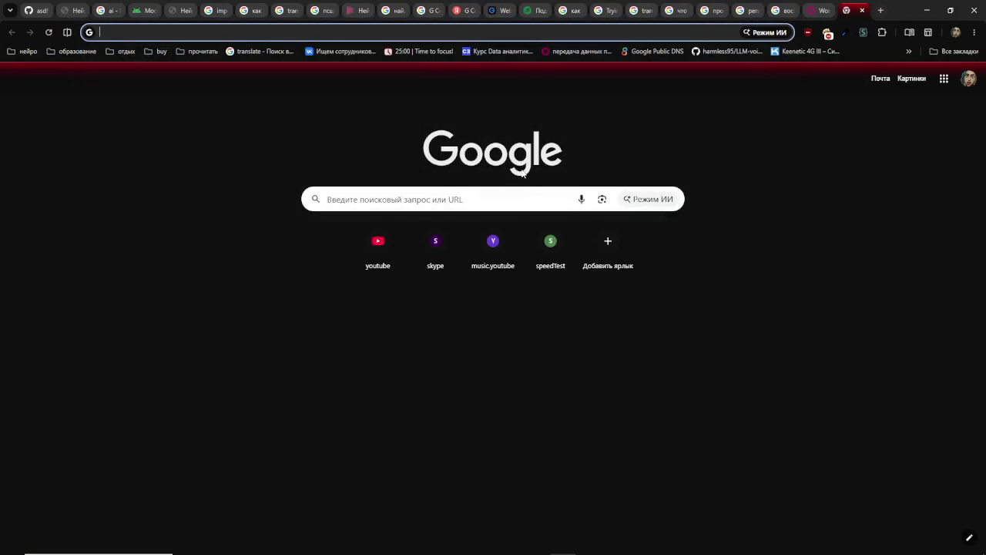
pyautogui.write('плеер')
pyautogui.press('Return')
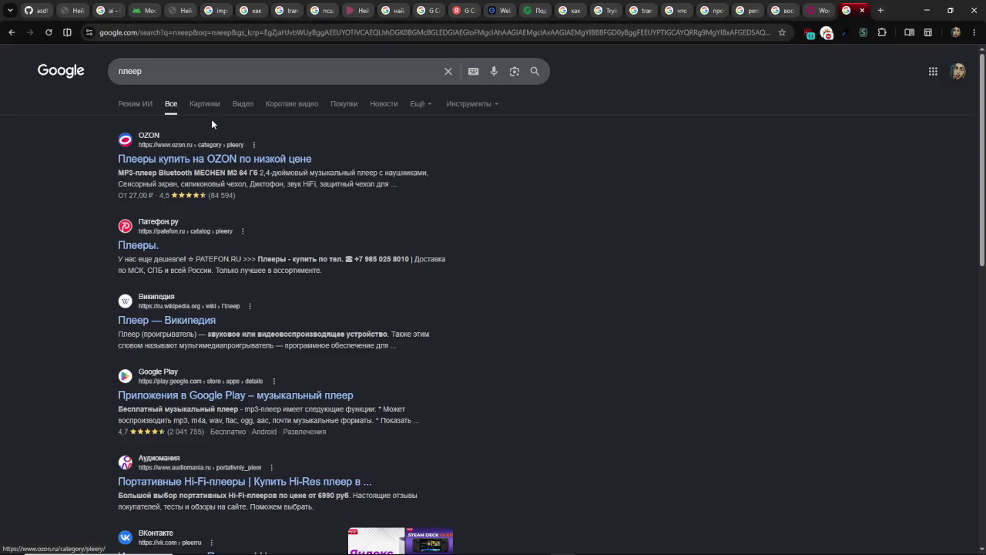
pyautogui.click(236, 72)
pyautogui.write('днс')
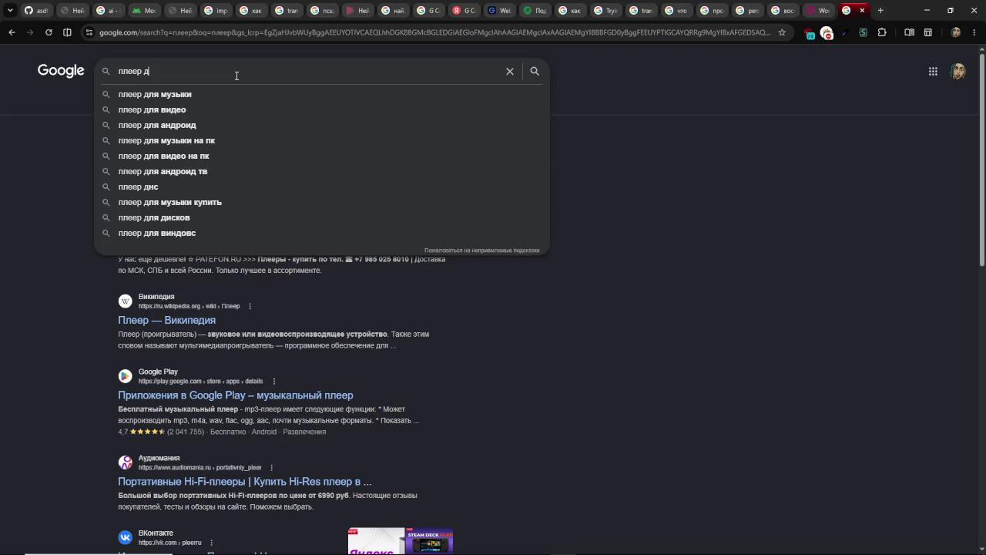
pyautogui.press('Return')
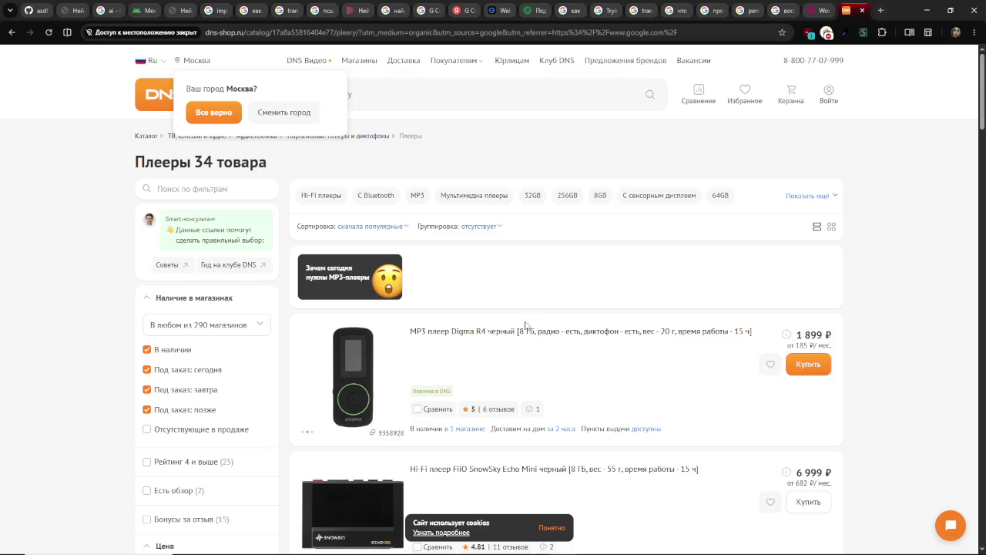
# - Scroll through the DNS Плееры listing of 34 players
pyautogui.scroll(-1, 527, 323)
pyautogui.scroll(-1, 539, 342)
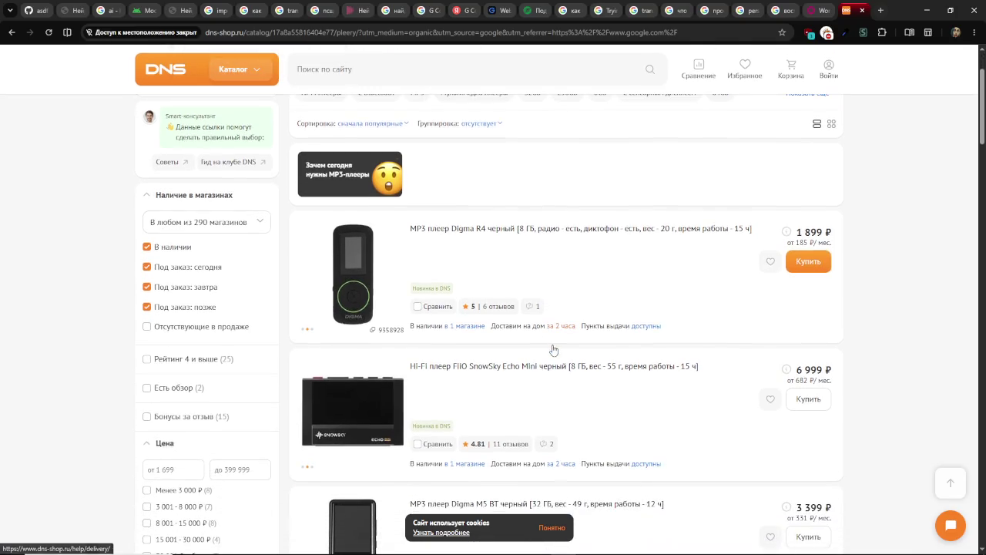
pyautogui.scroll(-2, 543, 351)
pyautogui.scroll(-2, 544, 353)
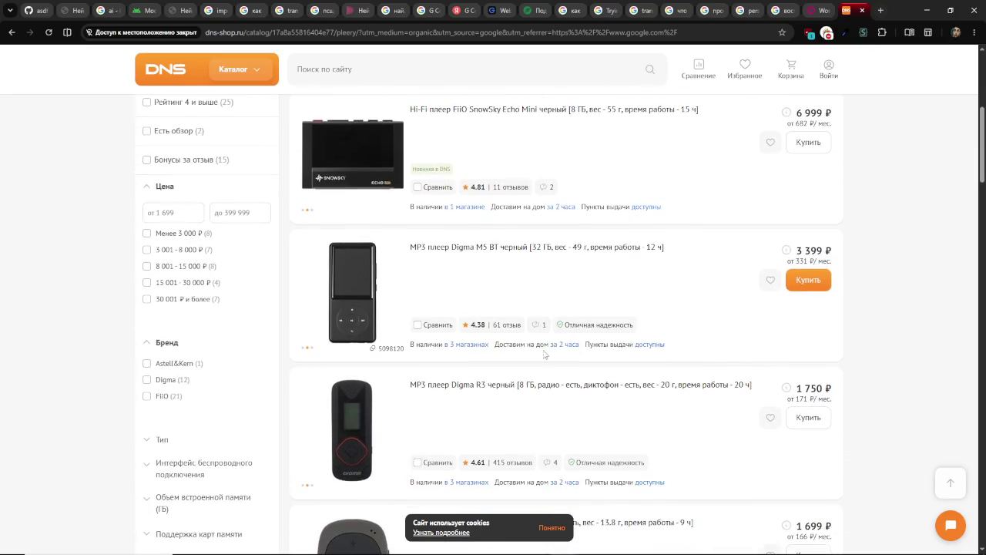
pyautogui.scroll(-2, 544, 354)
pyautogui.scroll(-2, 544, 354)
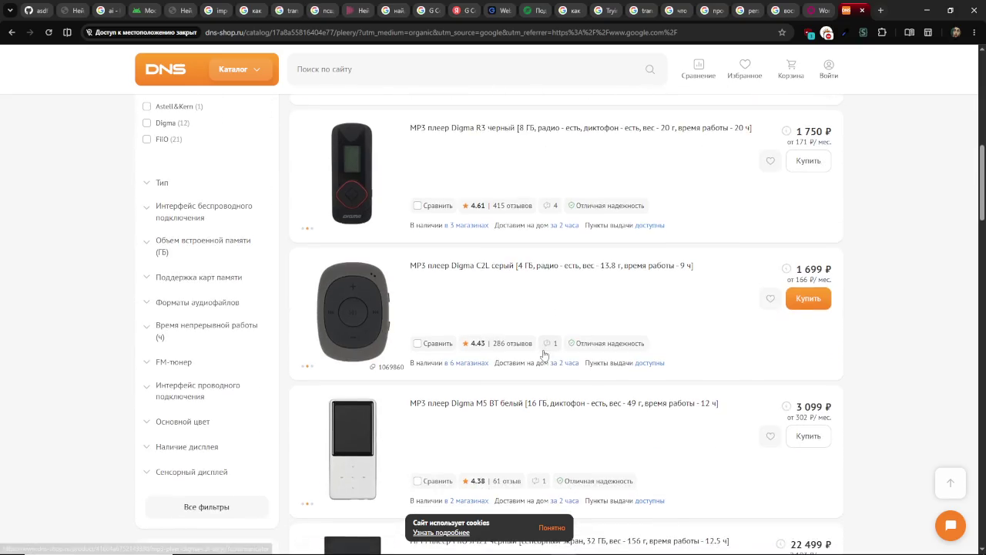
pyautogui.keyDown('ctrl'); pyautogui.scroll(3, 544, 353); pyautogui.keyUp('ctrl')
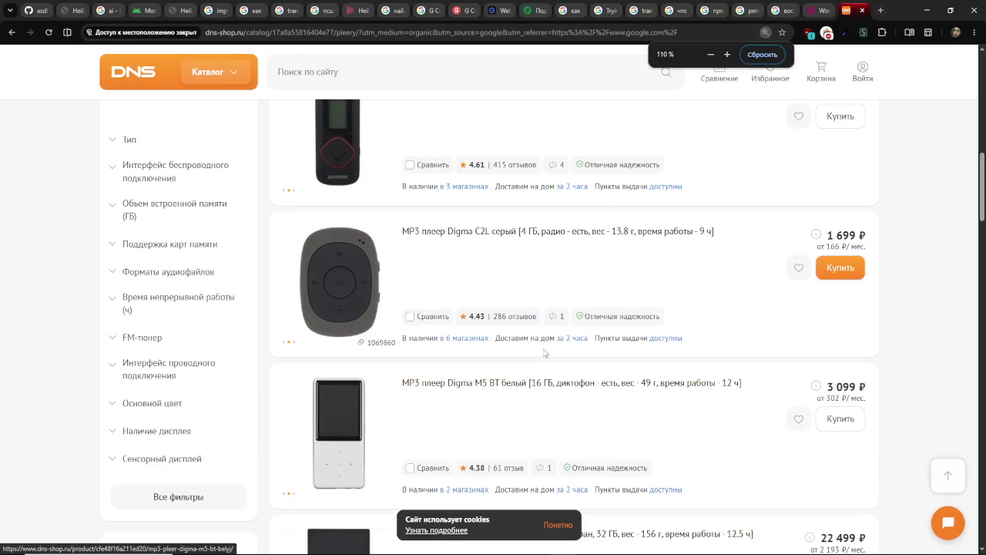
pyautogui.scroll(-1, 544, 353)
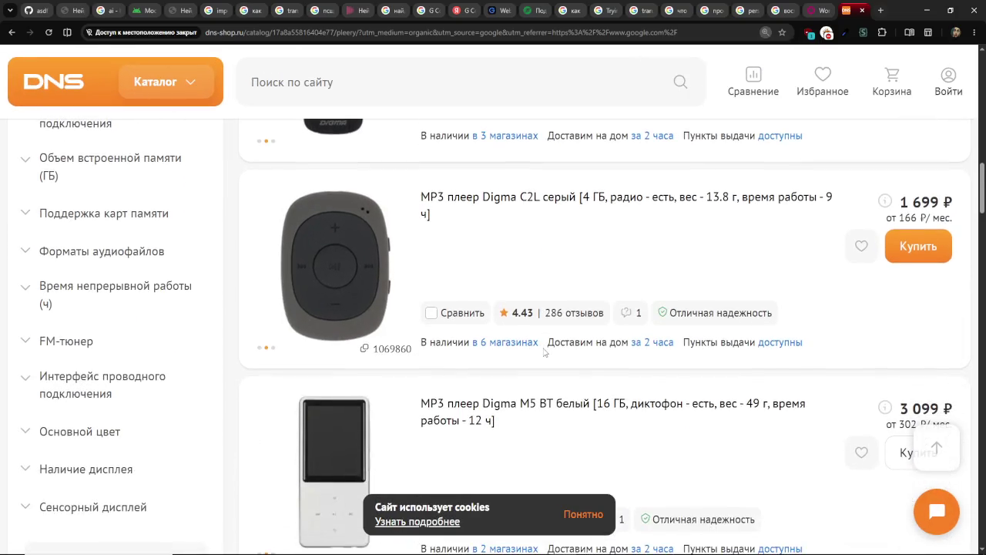
pyautogui.scroll(2, 544, 353)
pyautogui.scroll(-3, 544, 354)
pyautogui.scroll(2, 544, 353)
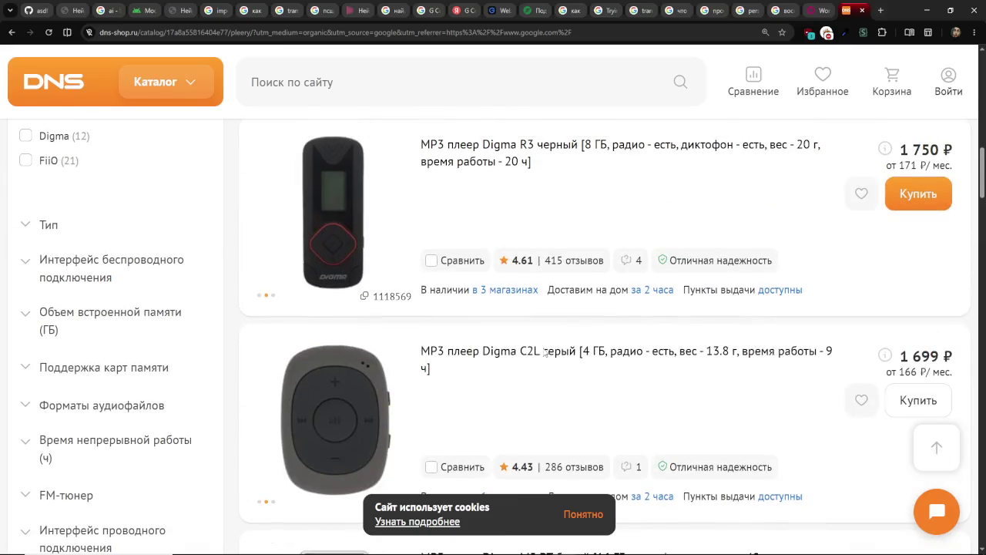
pyautogui.scroll(-4, 550, 342)
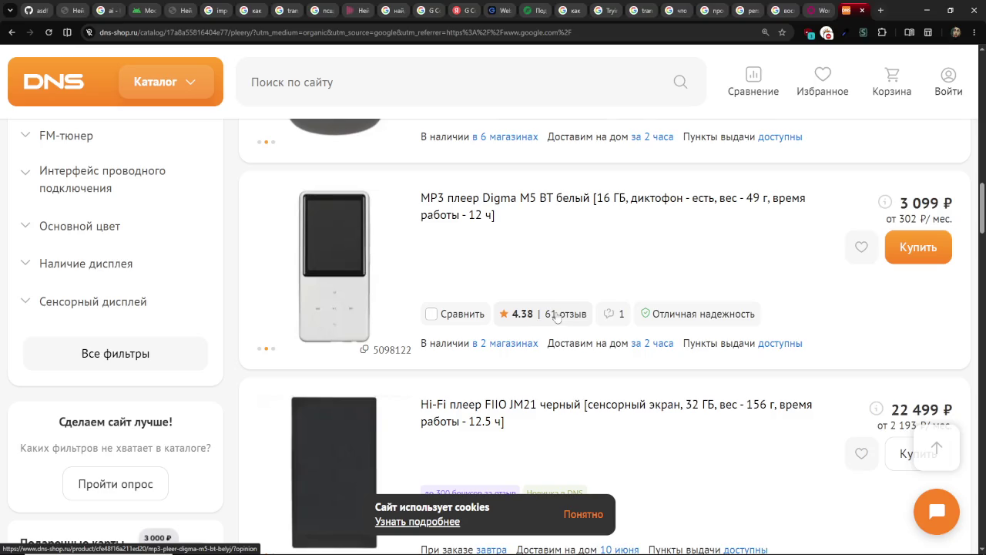
pyautogui.scroll(-2, 550, 309)
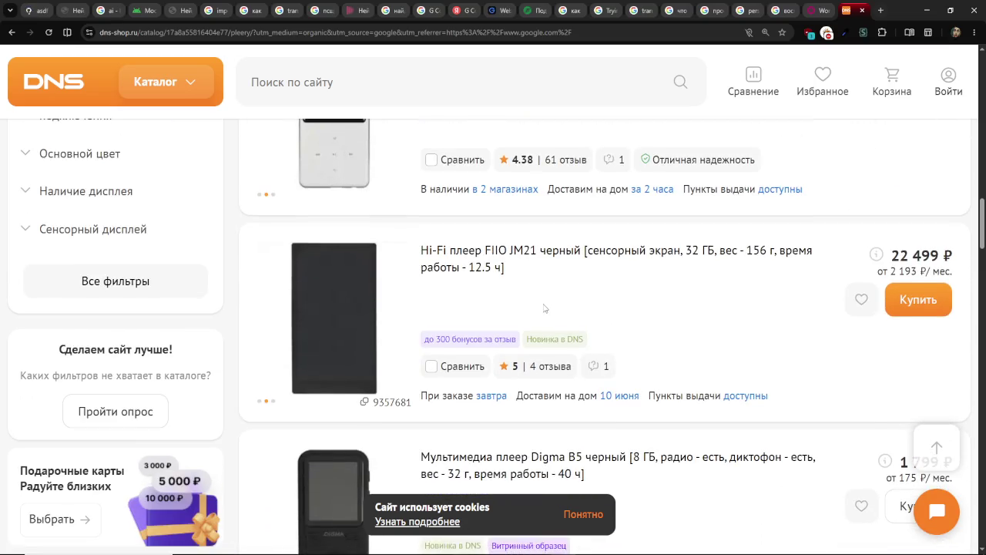
pyautogui.scroll(-1, 545, 308)
pyautogui.scroll(5, 544, 308)
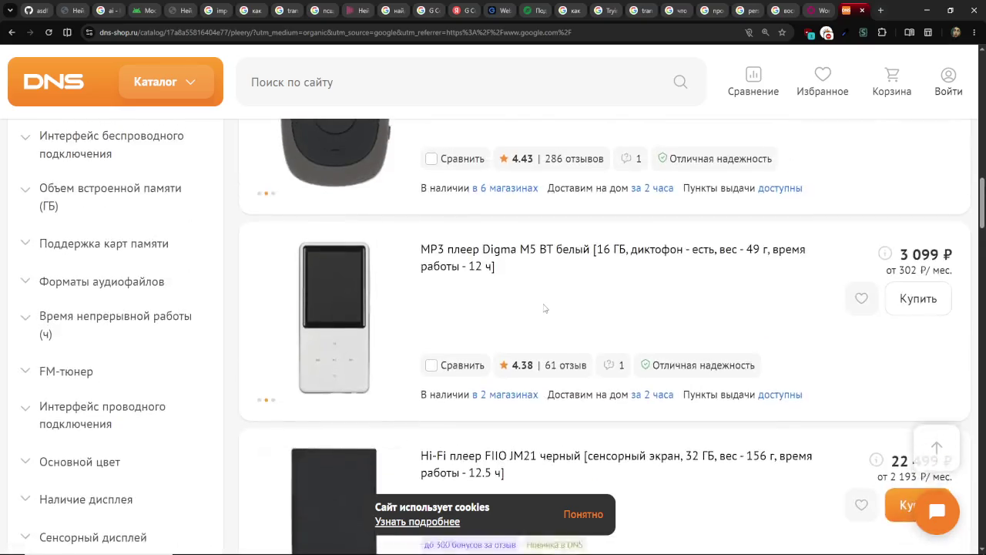
pyautogui.hotkey('alt', 'Tab')
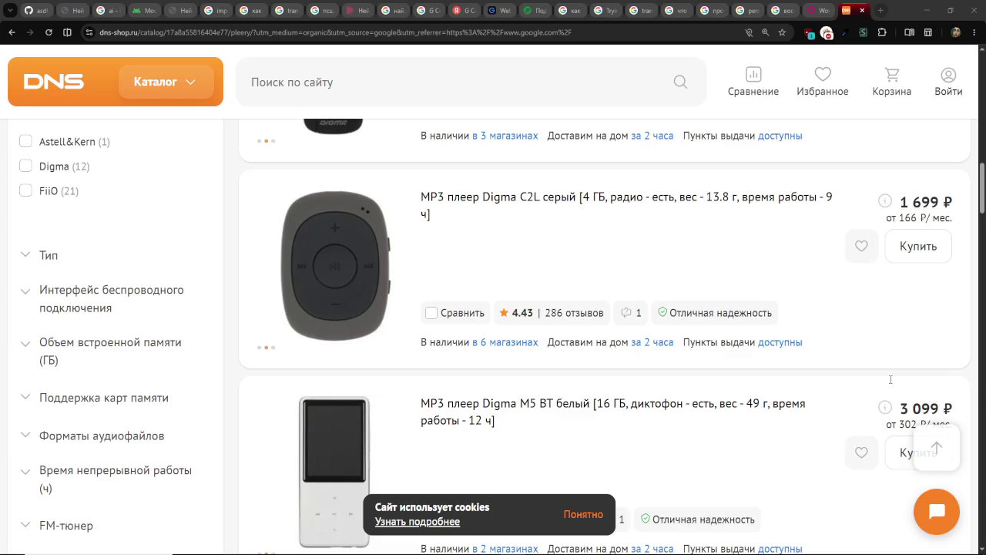
# - Expand the quick-filter tags to show every option, such as 128GB and С диктофоном
pyautogui.scroll(15, 894, 432)
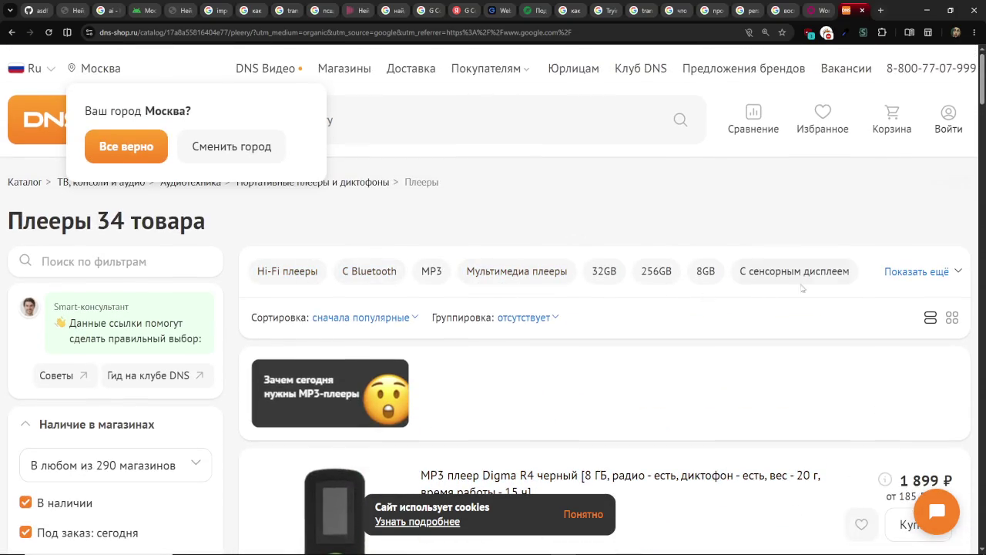
pyautogui.click(942, 283)
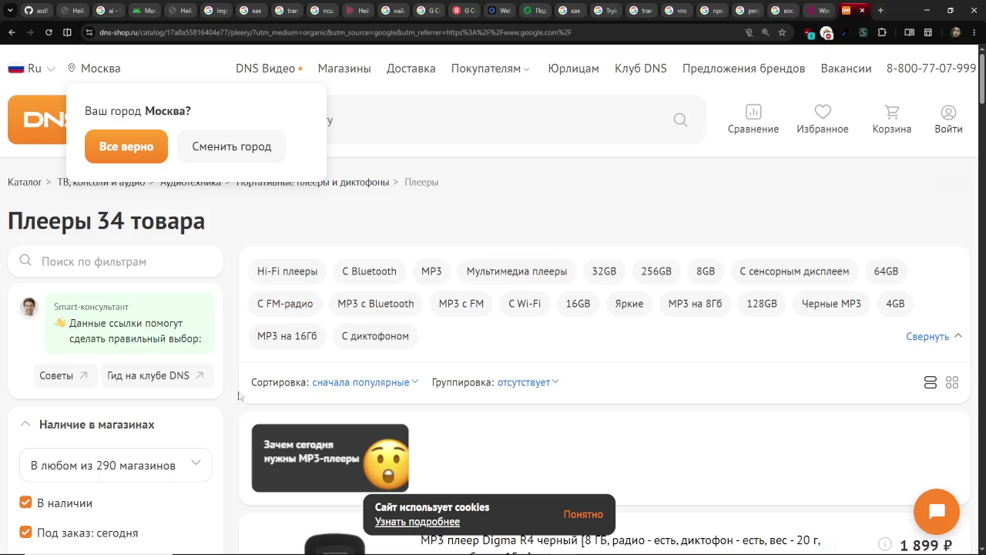
pyautogui.scroll(-2, 145, 437)
pyautogui.scroll(-5, 144, 437)
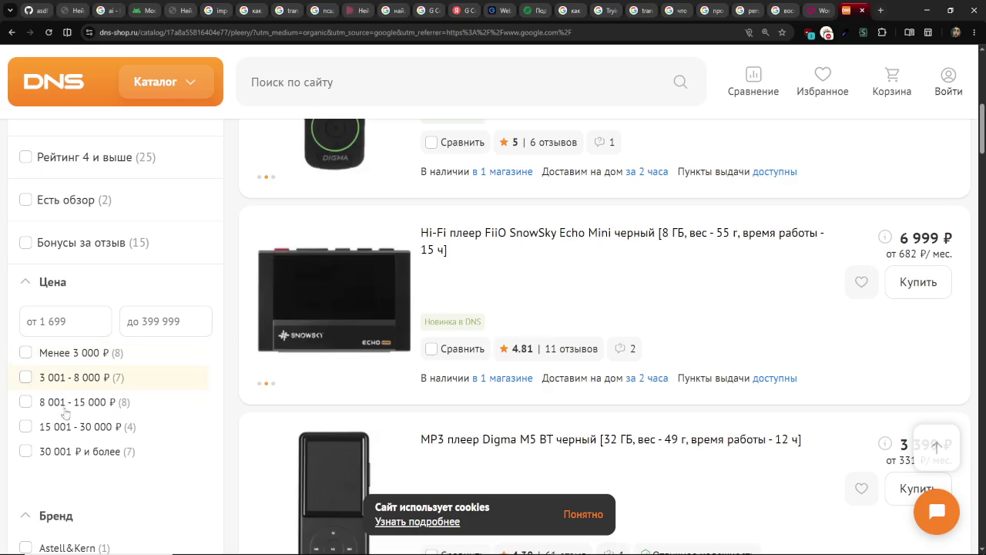
pyautogui.scroll(-1, 65, 413)
pyautogui.scroll(7, 83, 378)
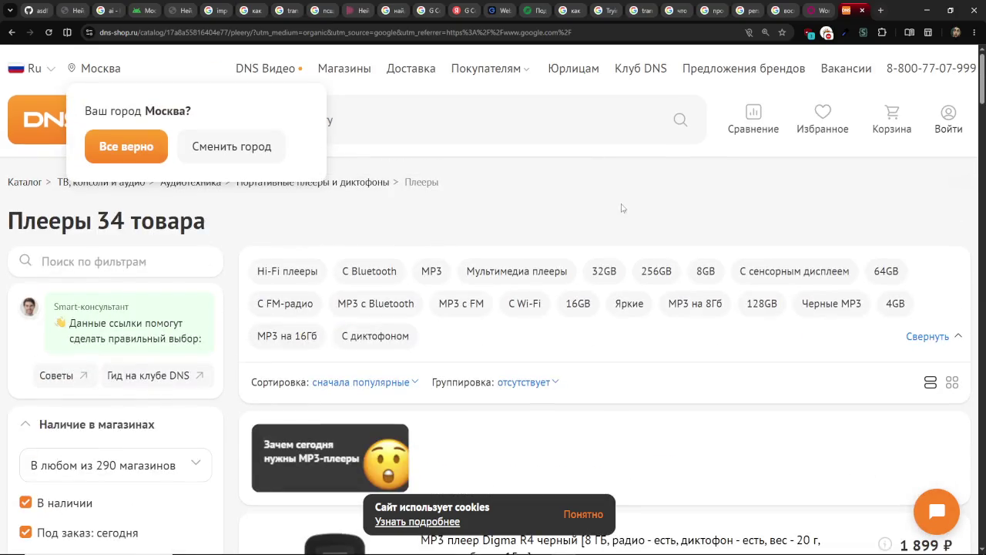
pyautogui.click(229, 160)
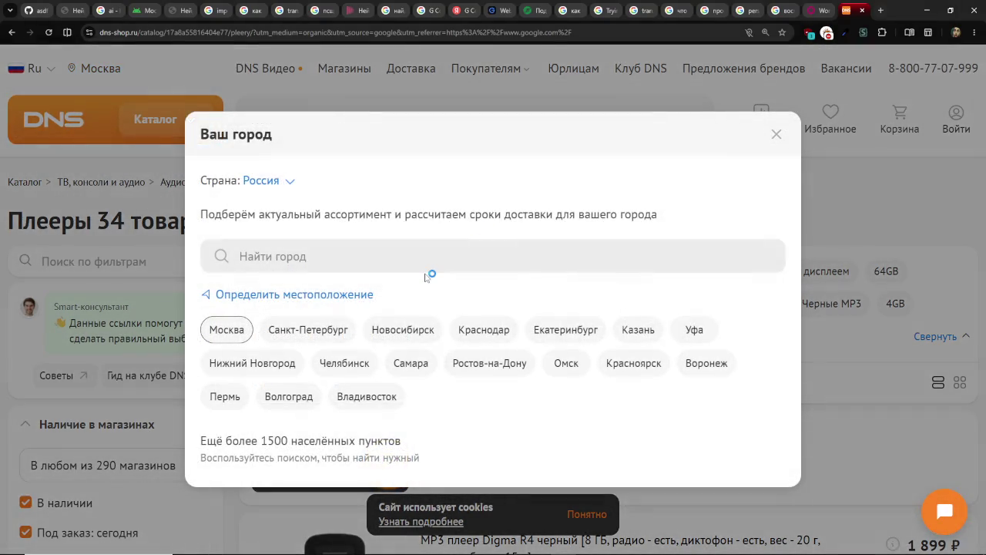
pyautogui.click(422, 257)
pyautogui.write('усть')
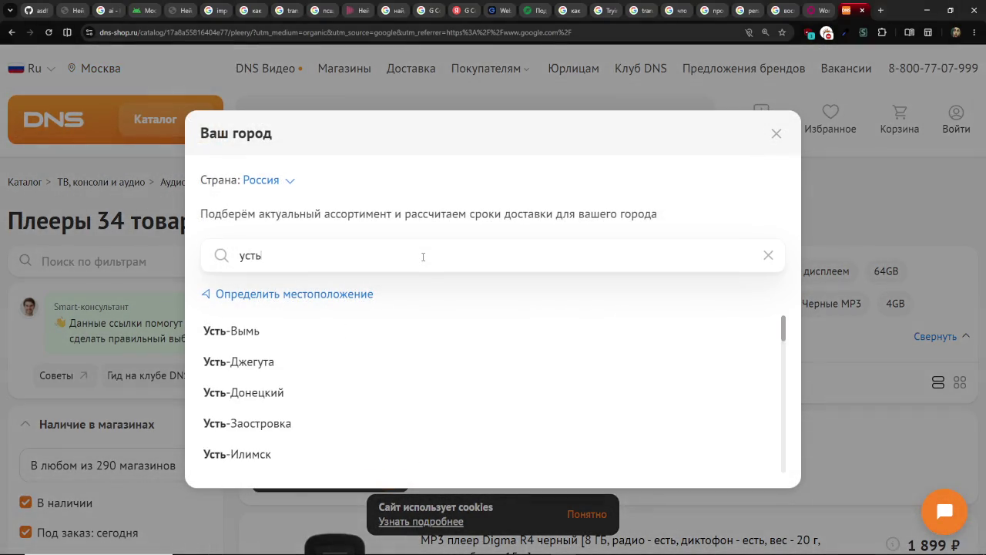
pyautogui.write('-ла')
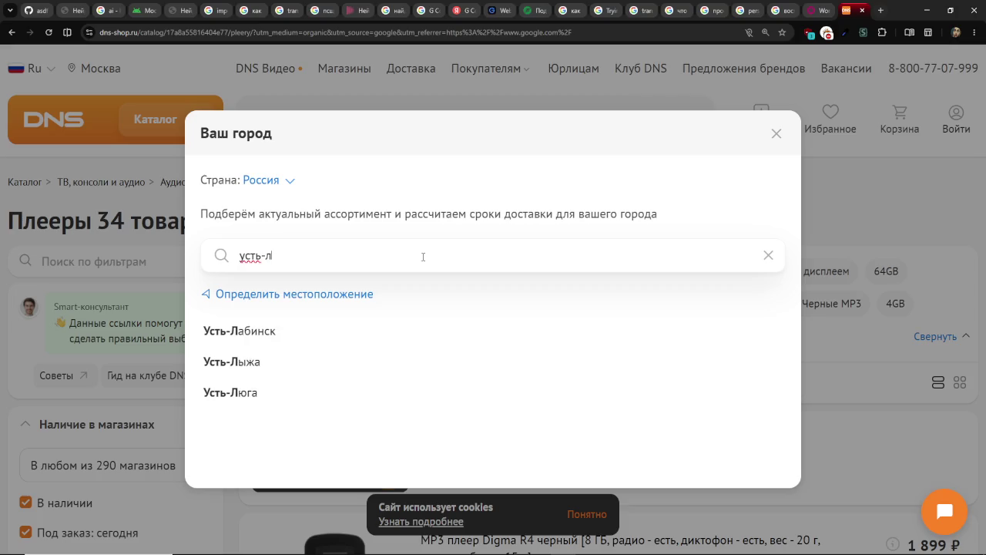
pyautogui.click(387, 335)
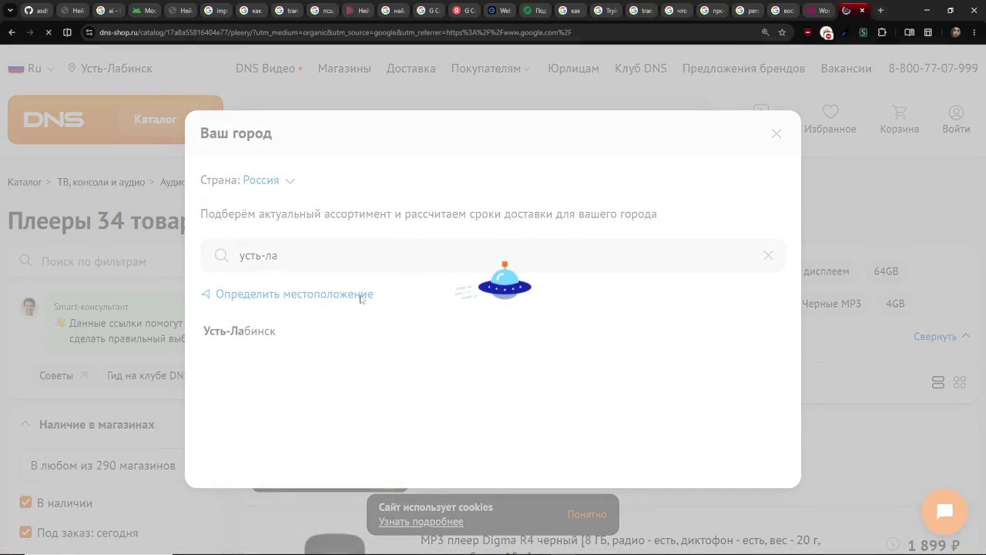
pyautogui.scroll(-5, 472, 300)
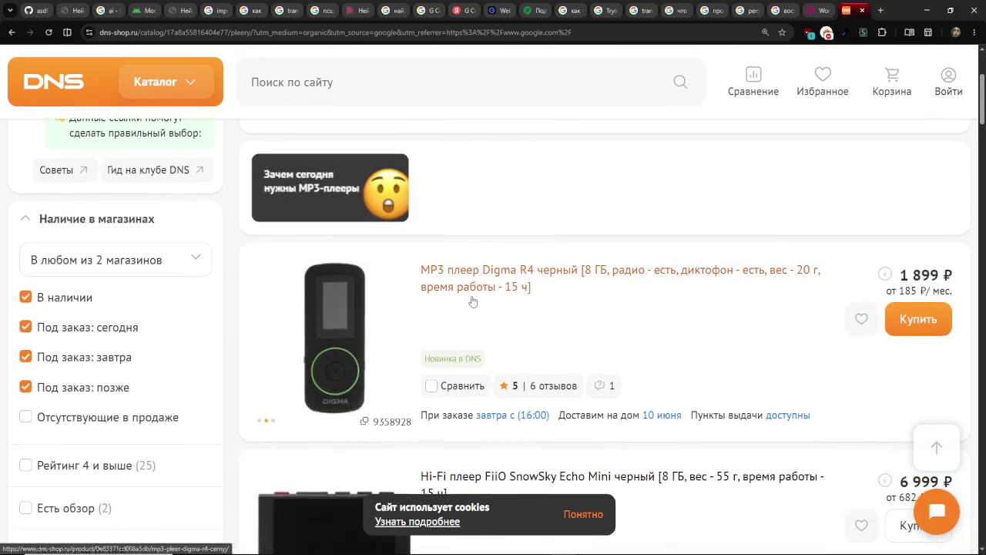
pyautogui.scroll(3, 472, 300)
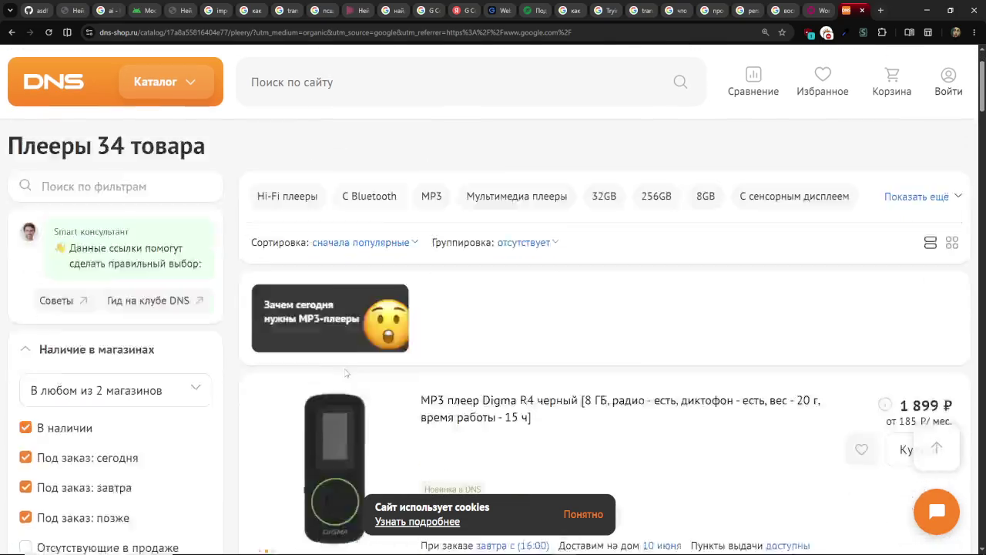
pyautogui.scroll(-5, 255, 420)
pyautogui.scroll(-6, 138, 443)
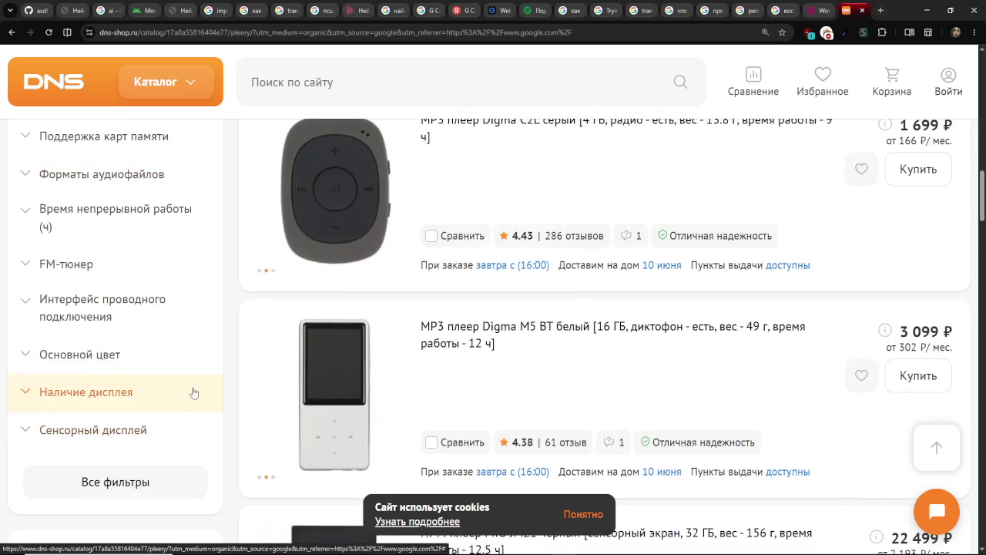
pyautogui.scroll(8, 378, 428)
pyautogui.scroll(10, 378, 429)
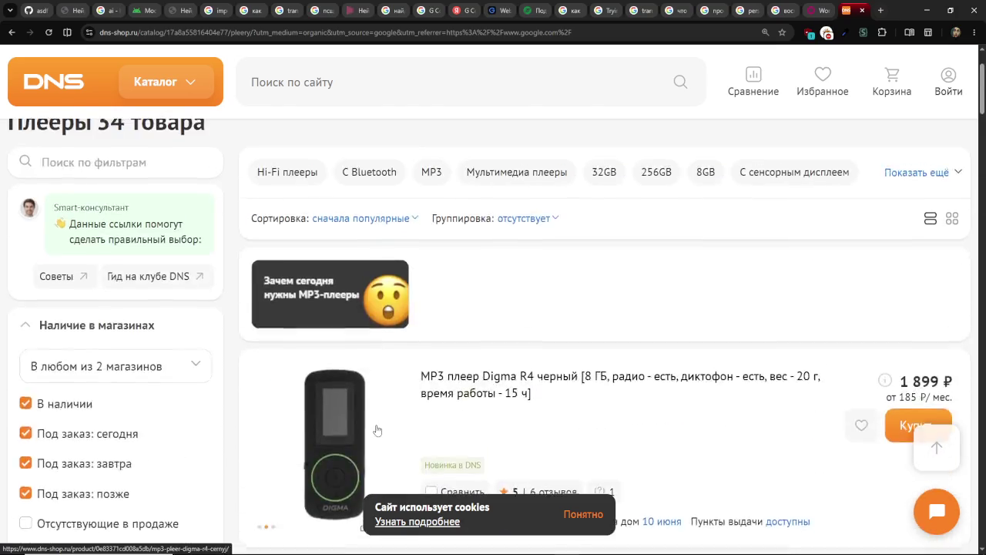
pyautogui.click(922, 282)
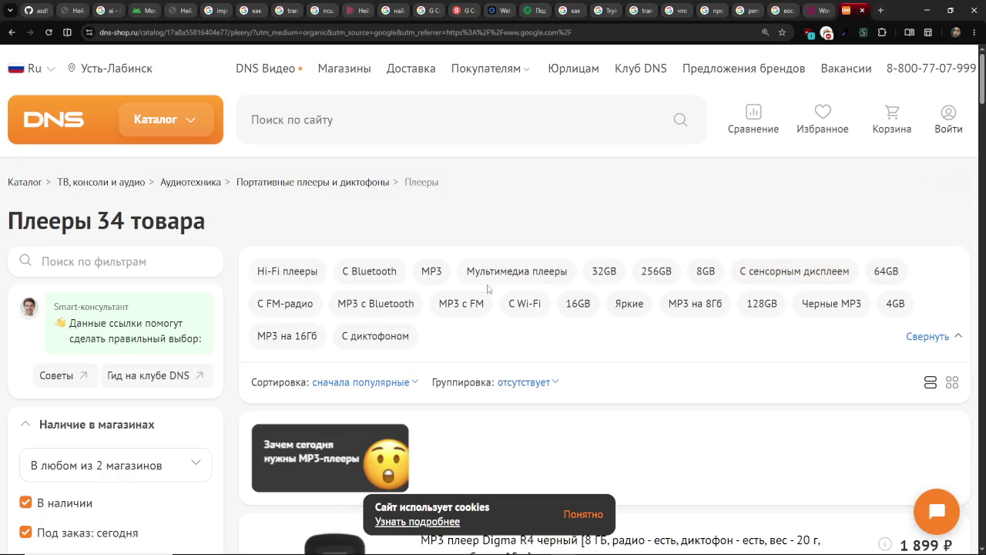
pyautogui.click(534, 383)
pyautogui.click(379, 385)
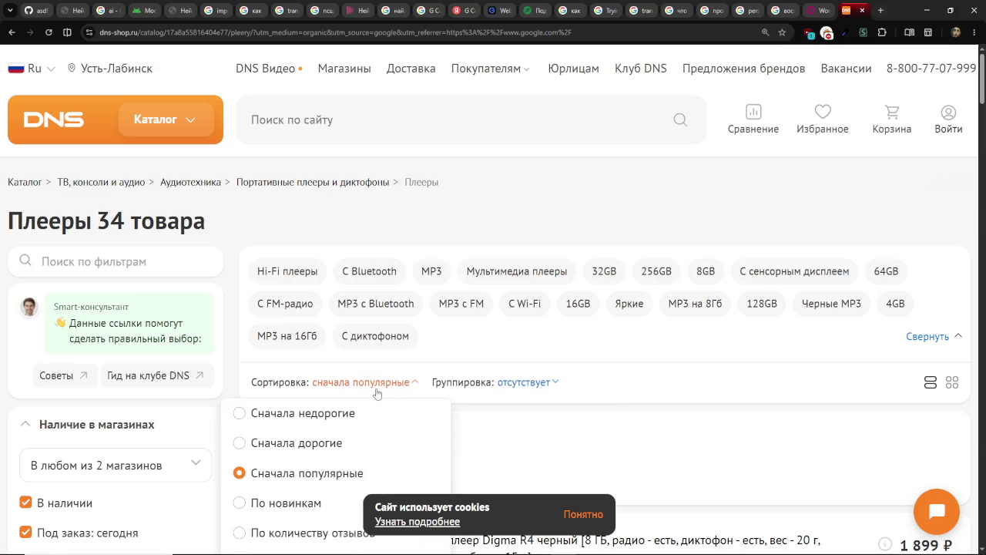
pyautogui.click(336, 416)
pyautogui.scroll(-3, 594, 390)
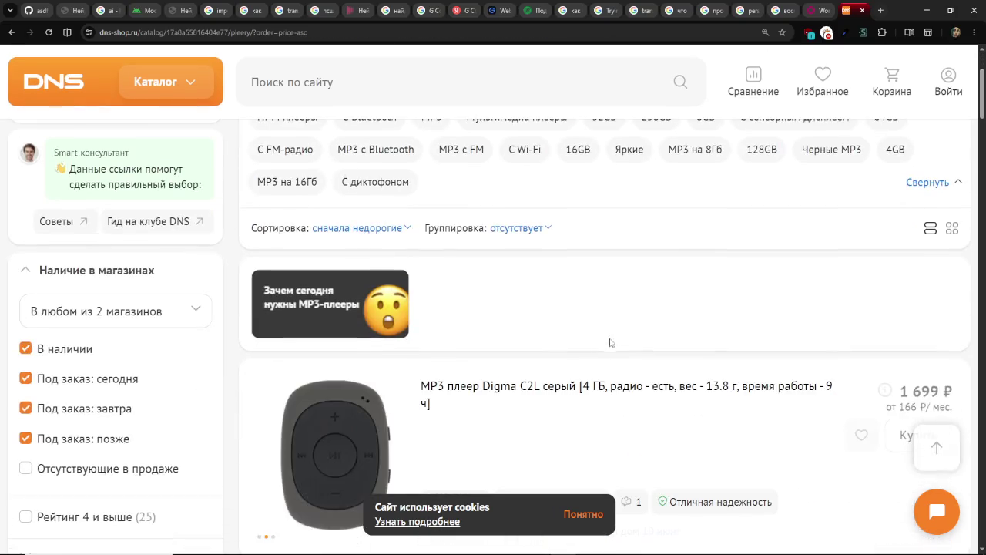
pyautogui.scroll(-1, 547, 308)
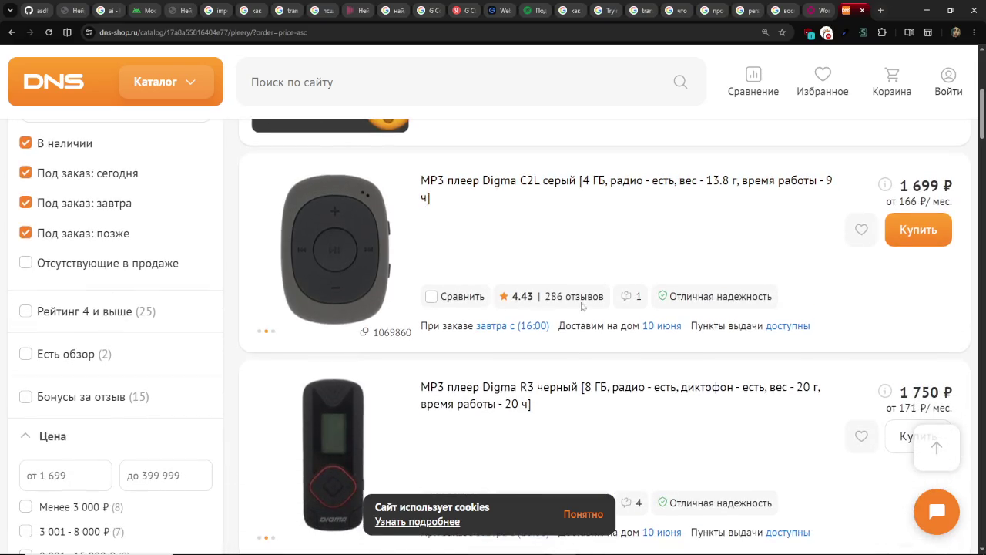
pyautogui.scroll(-3, 489, 322)
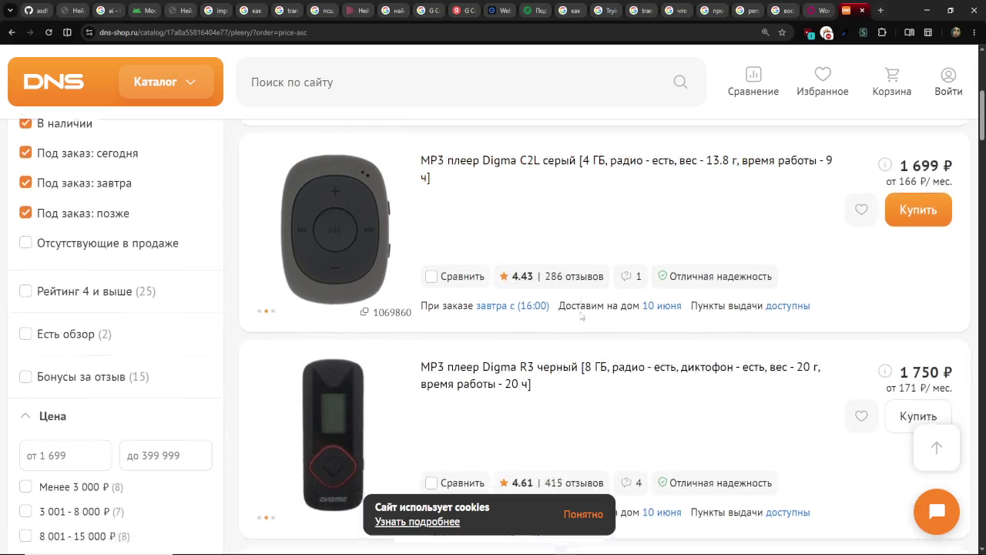
pyautogui.scroll(3, 489, 323)
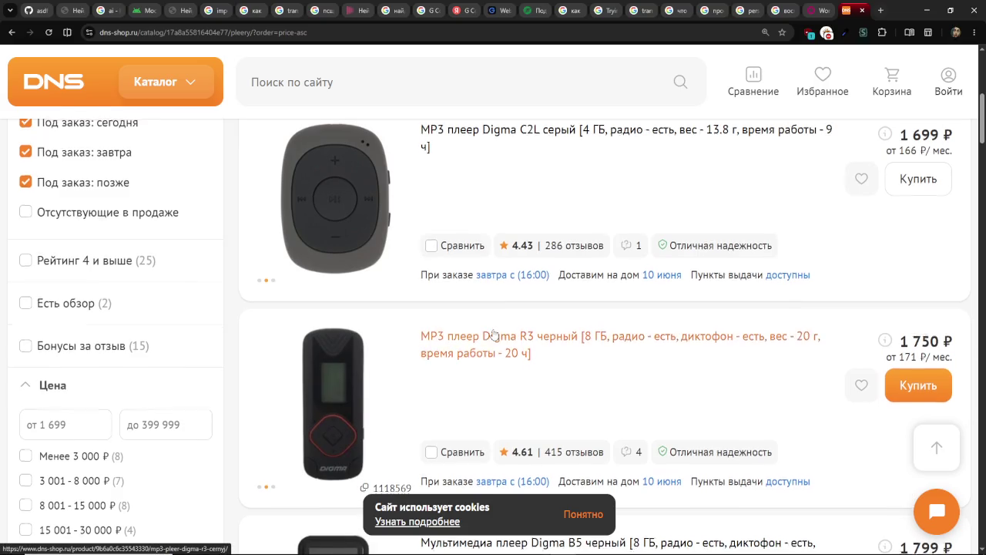
pyautogui.scroll(1, 492, 327)
pyautogui.scroll(-3, 494, 332)
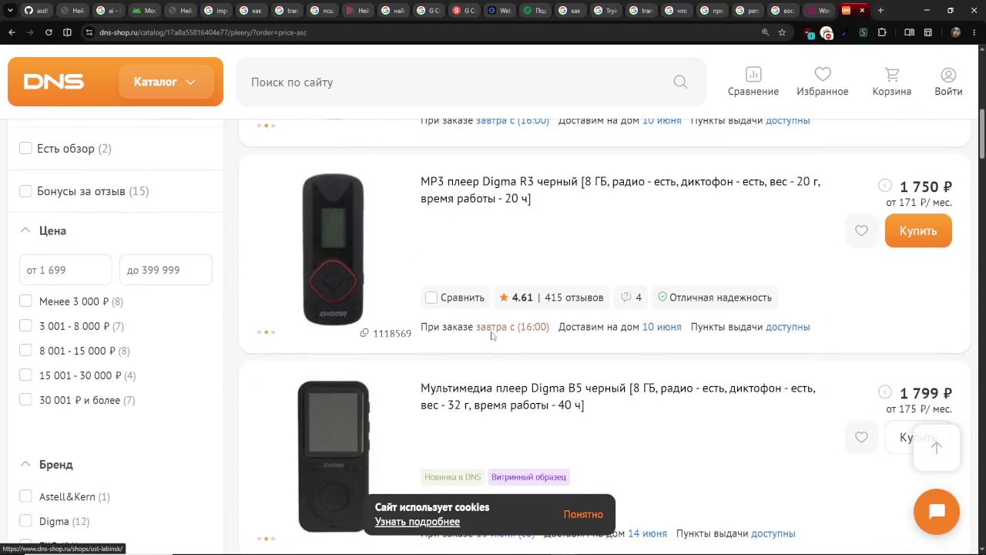
pyautogui.hotkey('alt', 'Tab')
pyautogui.hotkey('alt', 'Tab')
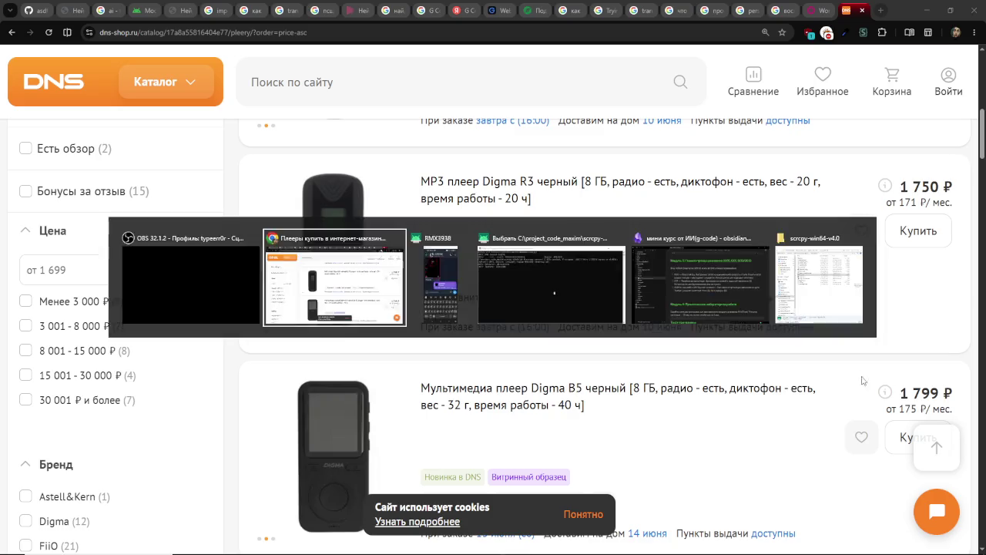
pyautogui.scroll(-2, 363, 347)
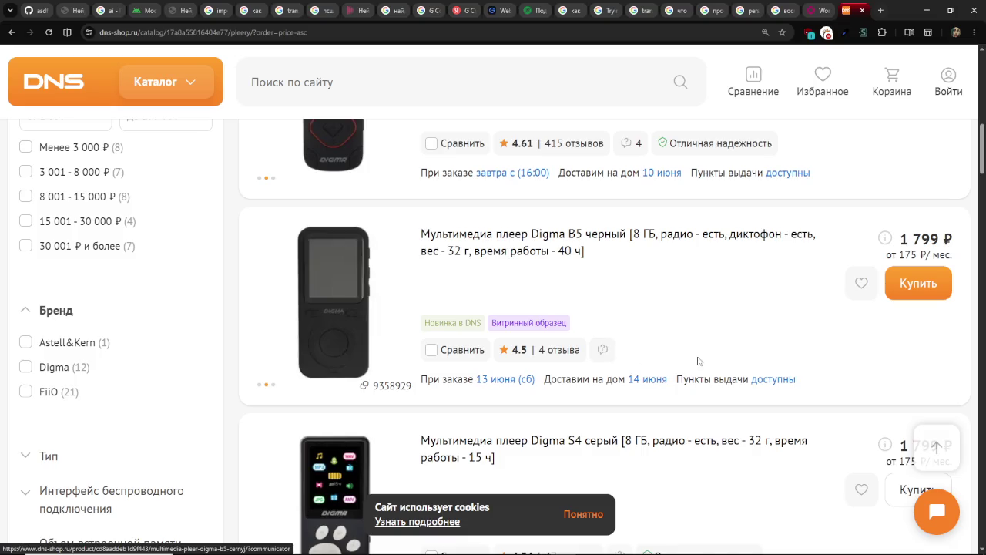
pyautogui.scroll(-1, 697, 359)
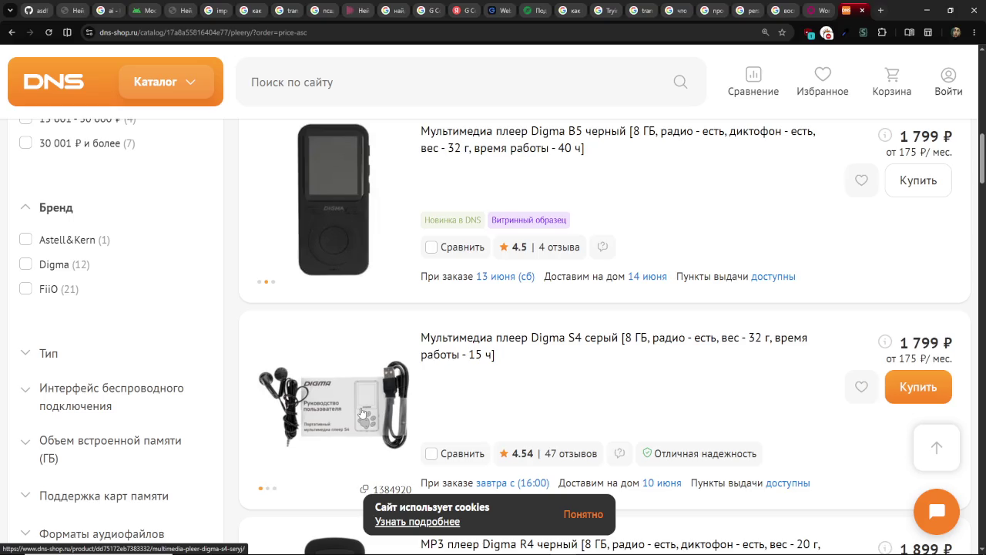
pyautogui.scroll(-2, 632, 400)
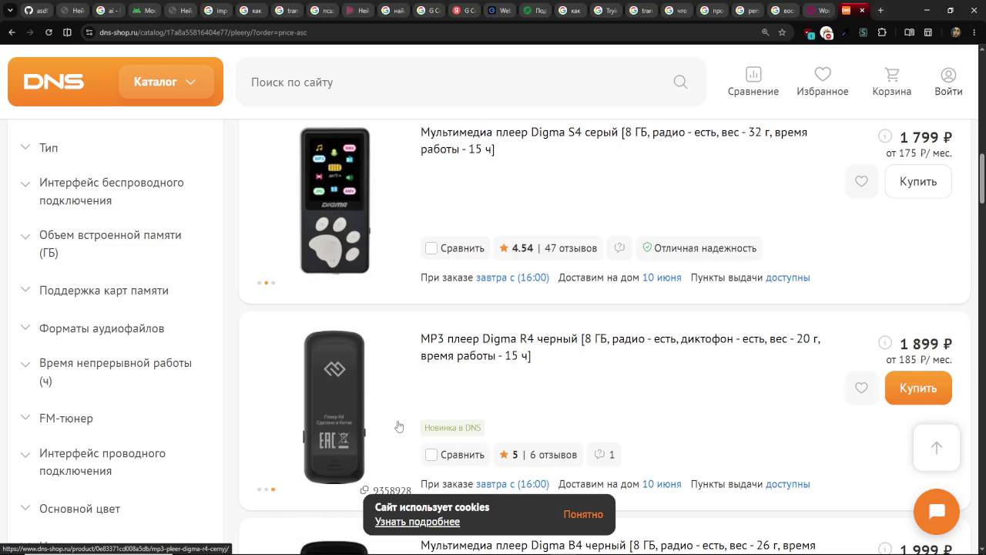
pyautogui.scroll(-3, 690, 383)
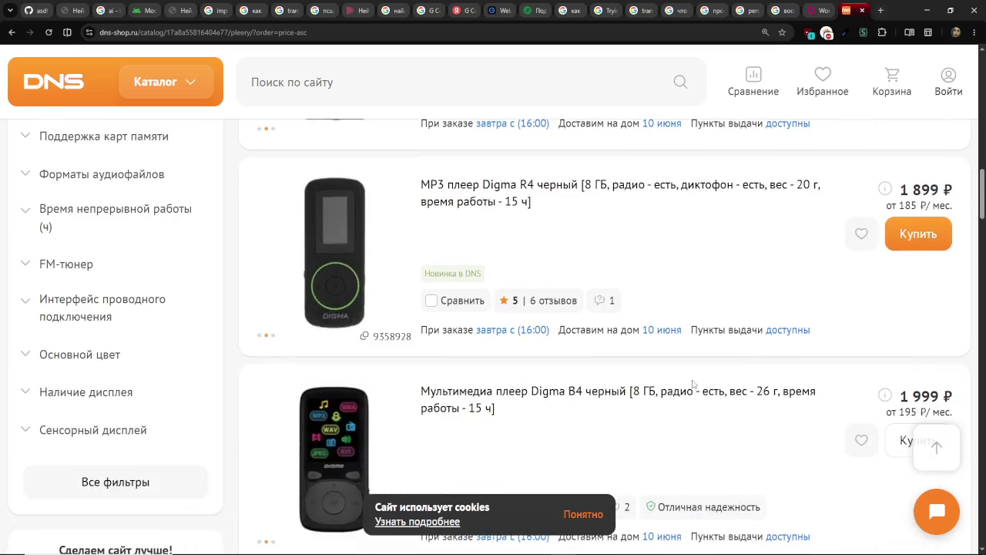
pyautogui.scroll(5, 690, 383)
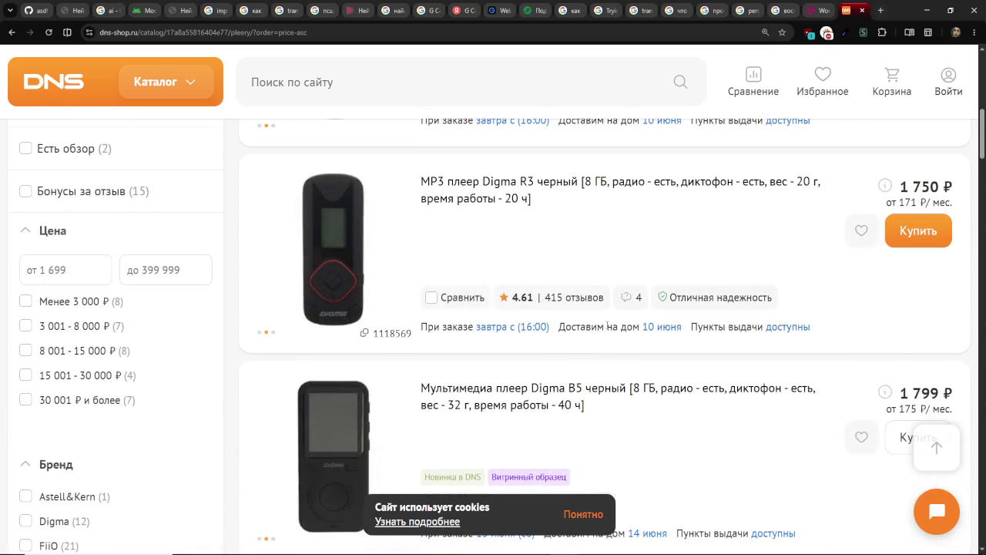
# - Go back, search just 'плеер' without 'днс', and open Ozon's Плееры category
pyautogui.hotkey('alt', 'Left')
pyautogui.hotkey('alt', 'Left')
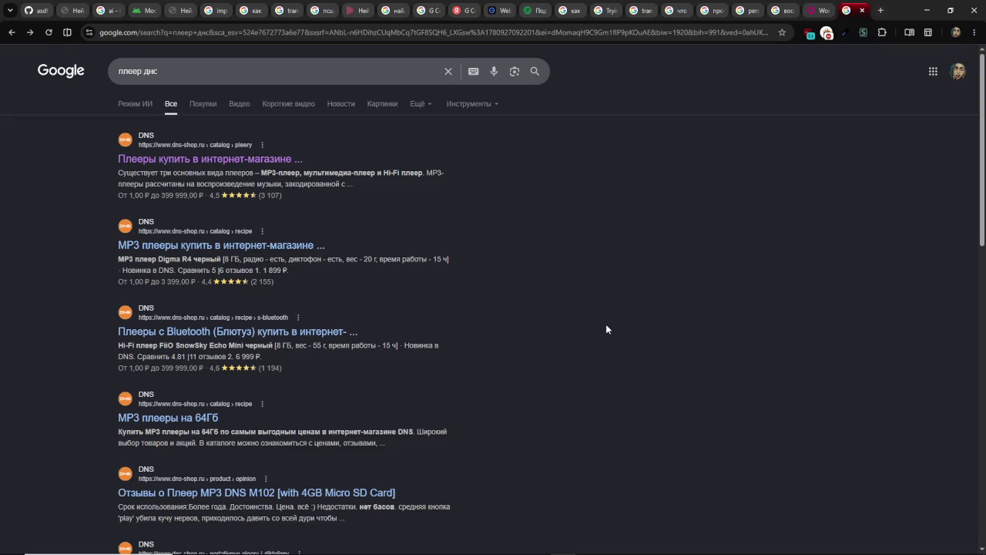
pyautogui.click(173, 71)
pyautogui.press('BackSpace')
pyautogui.press('BackSpace')
pyautogui.press('BackSpace')
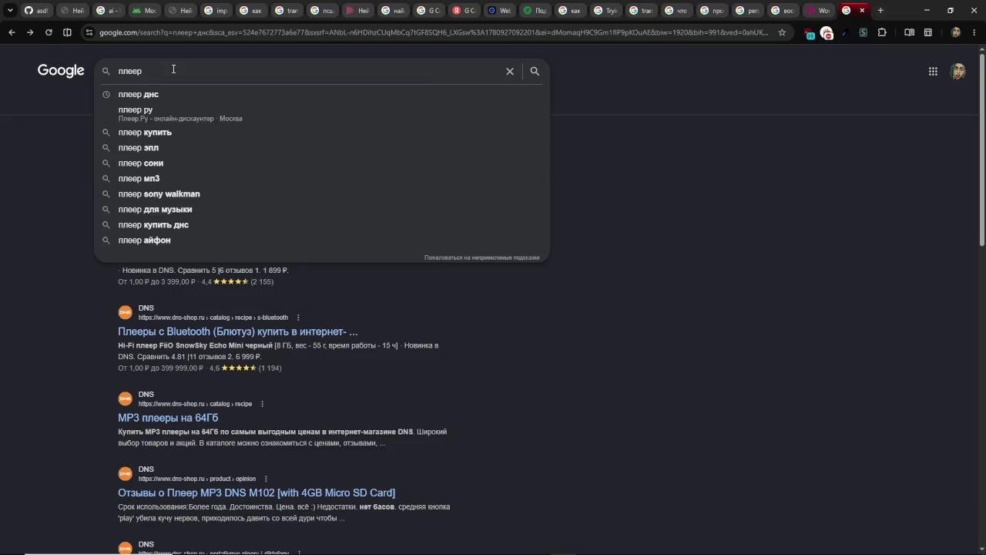
pyautogui.press('Return')
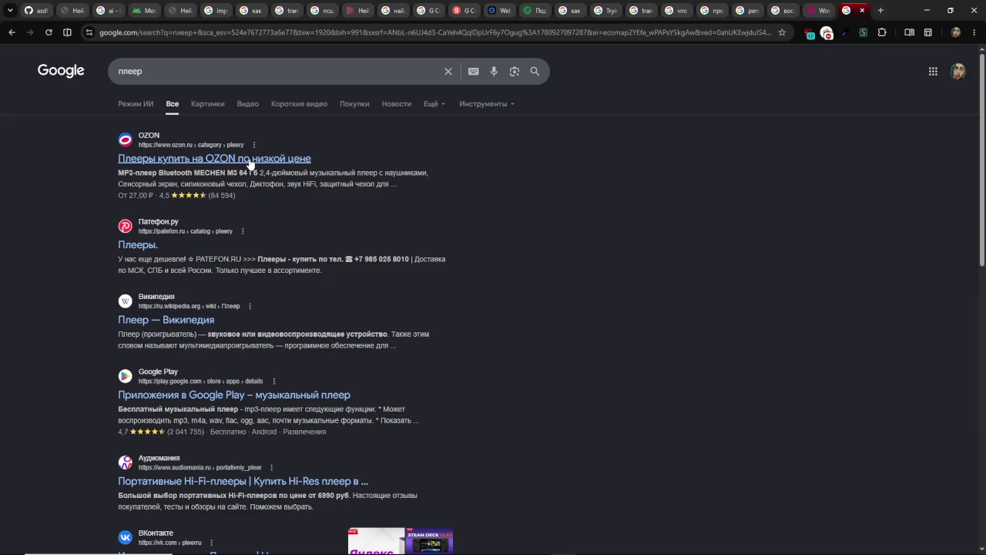
pyautogui.click(249, 158)
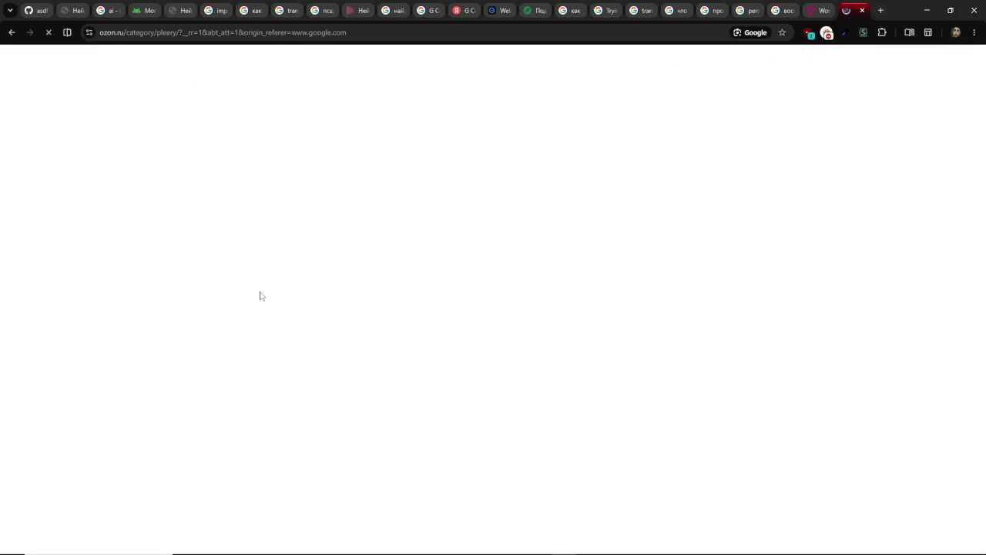
# - Browse the Ozon players listing and reveal more related category suggestions
pyautogui.scroll(-2, 480, 366)
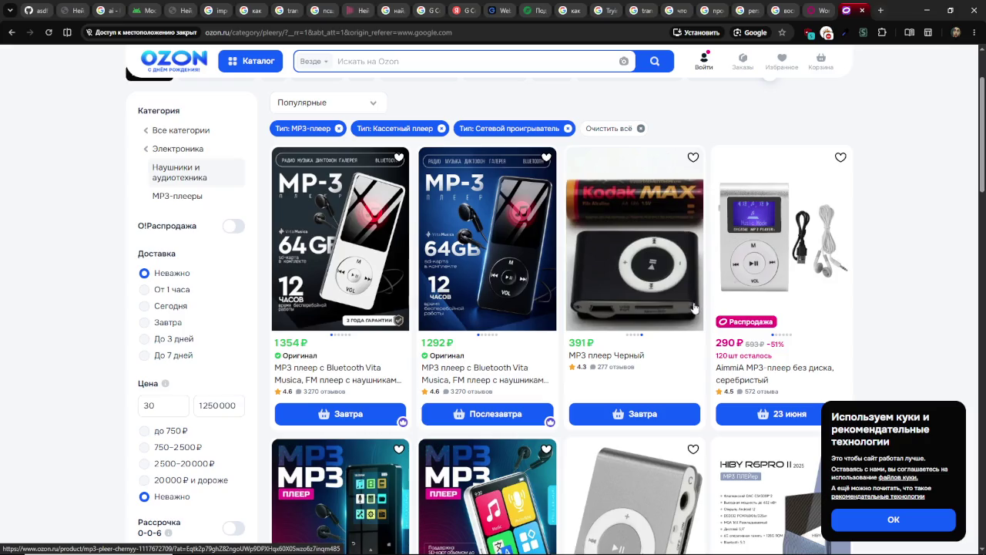
pyautogui.scroll(2, 322, 264)
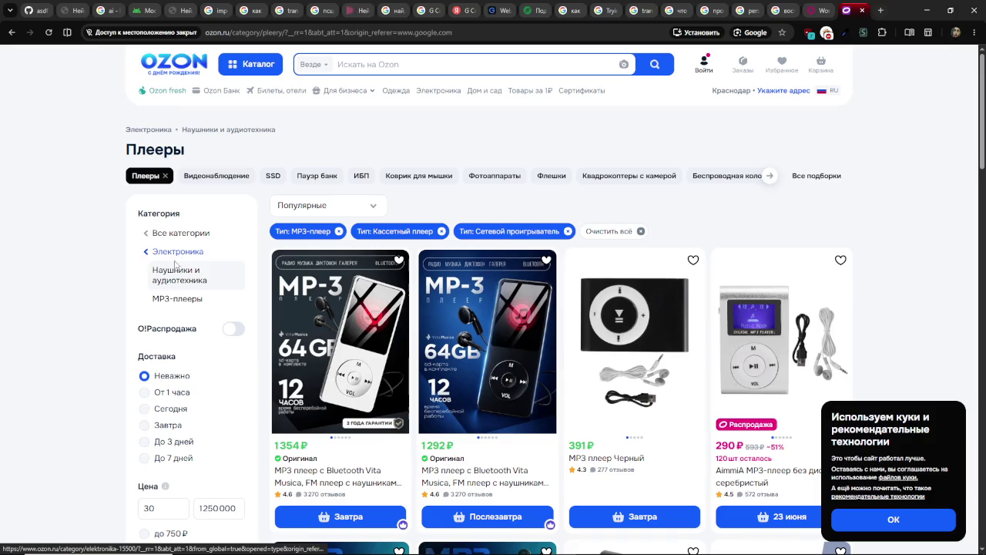
pyautogui.scroll(-2, 185, 433)
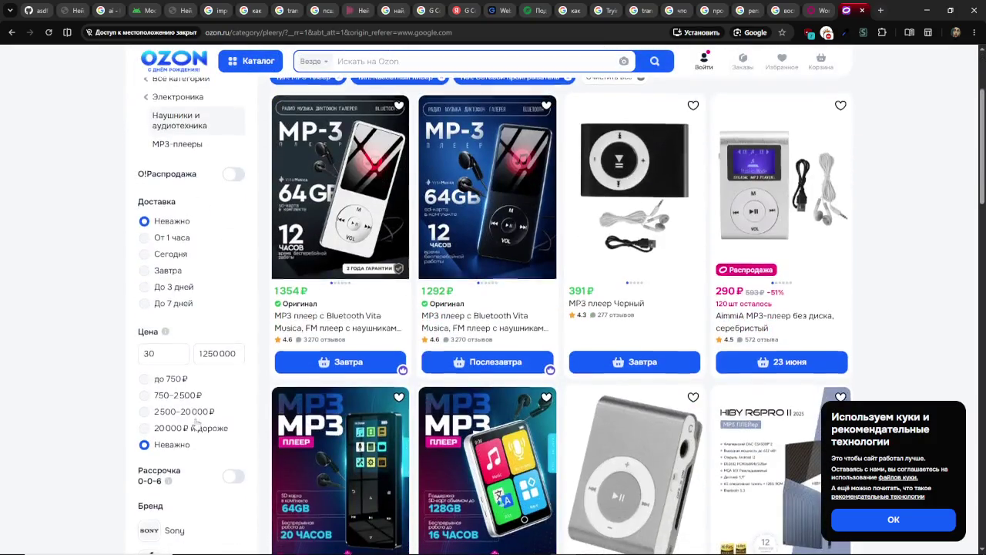
pyautogui.scroll(-4, 185, 433)
pyautogui.scroll(4, 345, 369)
pyautogui.scroll(2, 346, 369)
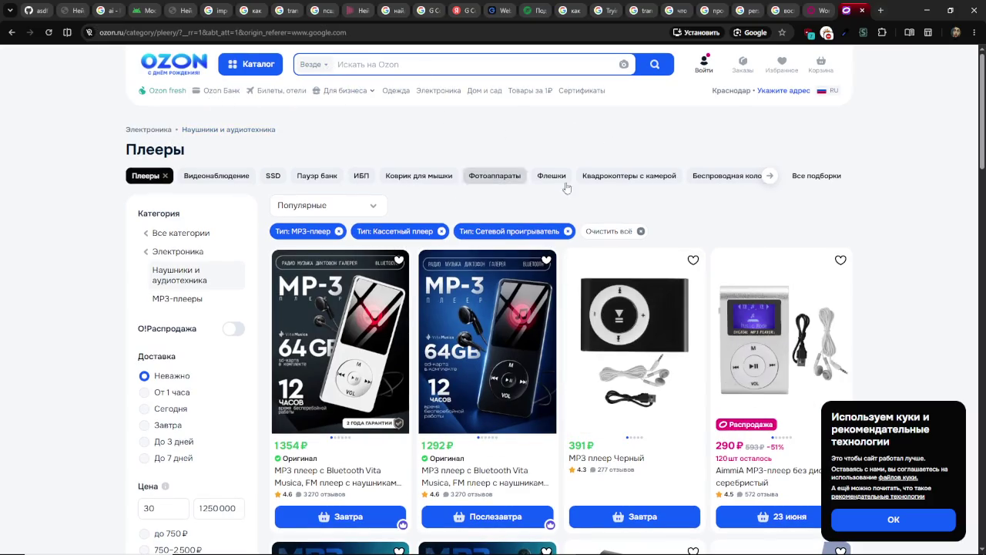
pyautogui.click(769, 176)
pyautogui.scroll(-1, 847, 303)
pyautogui.scroll(-2, 847, 303)
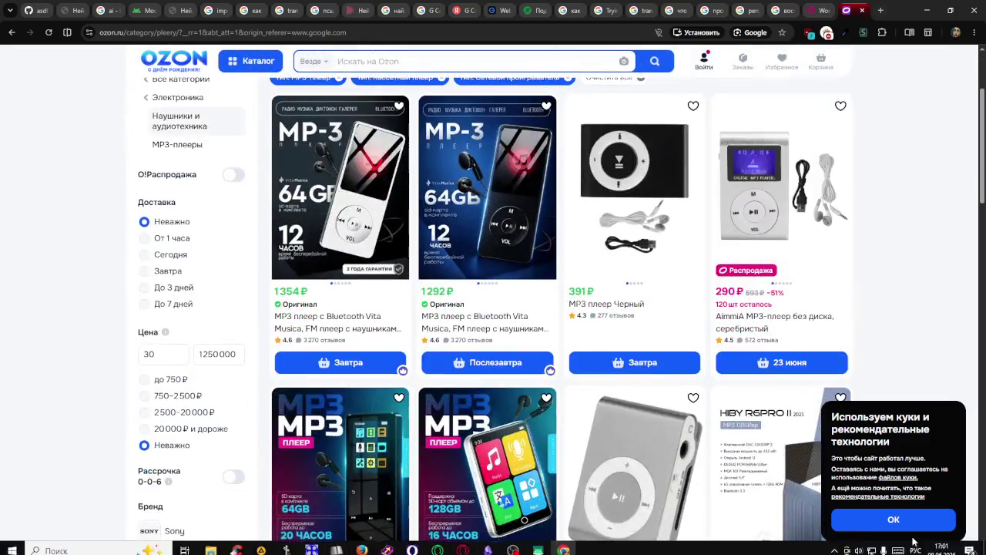
pyautogui.scroll(-3, 570, 381)
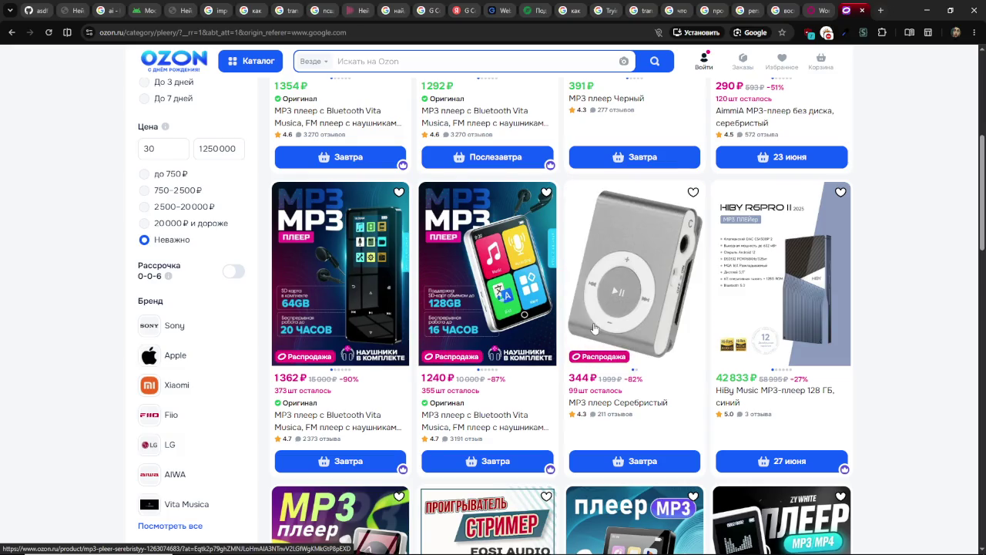
pyautogui.scroll(-2, 191, 361)
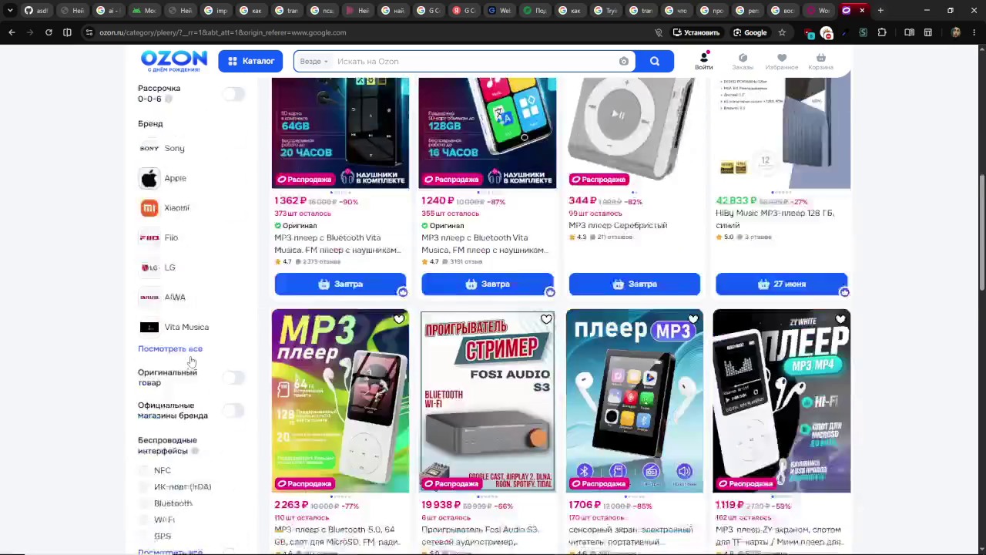
pyautogui.scroll(-8, 191, 361)
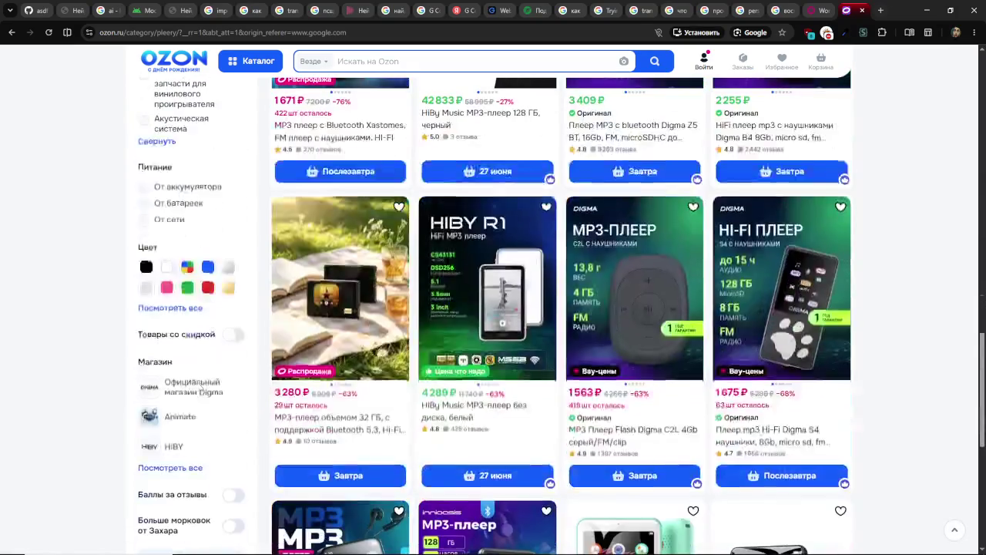
pyautogui.scroll(12, 199, 391)
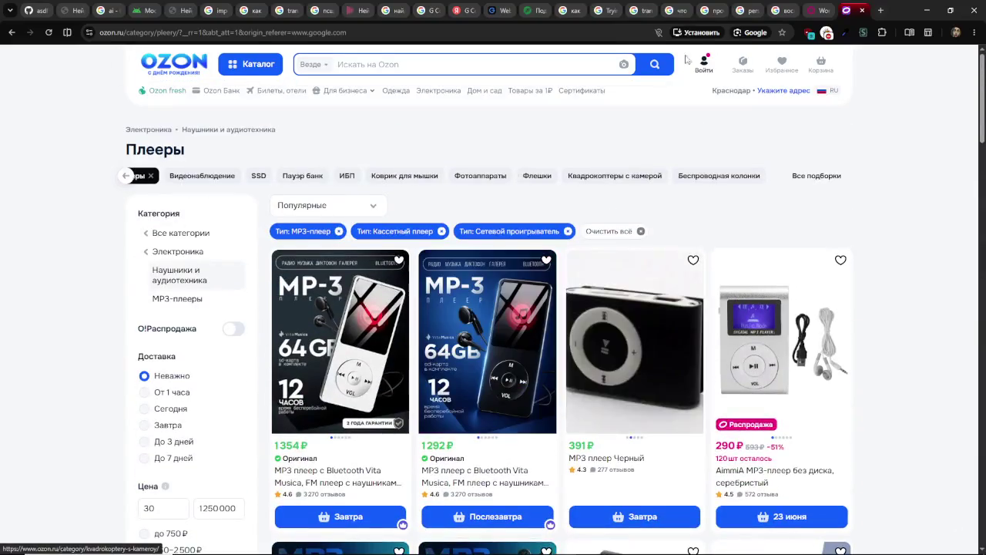
# - Open the Ozon search box, then dismiss its empty suggestions
pyautogui.click(400, 67)
pyautogui.click(869, 158)
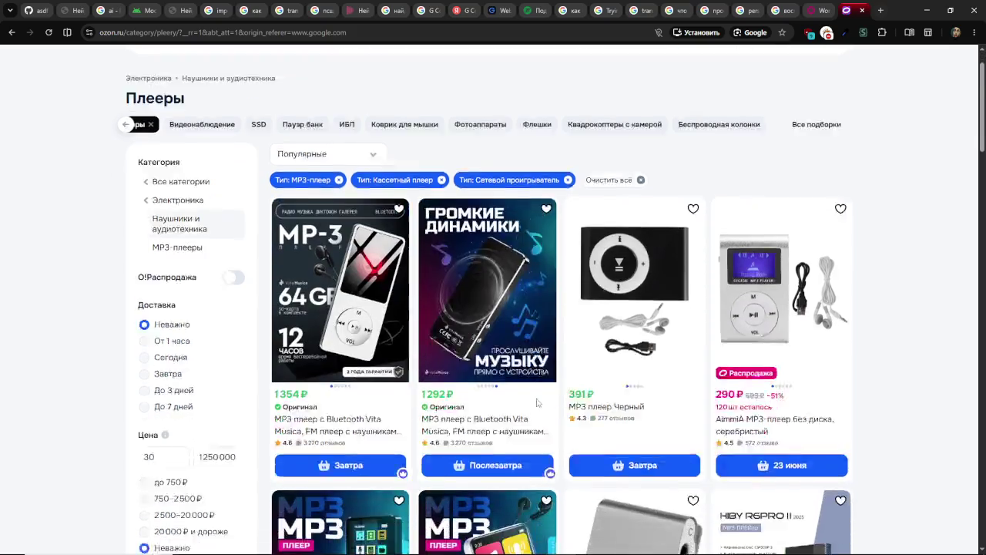
pyautogui.scroll(-3, 655, 317)
pyautogui.hotkey('alt', 'Tab')
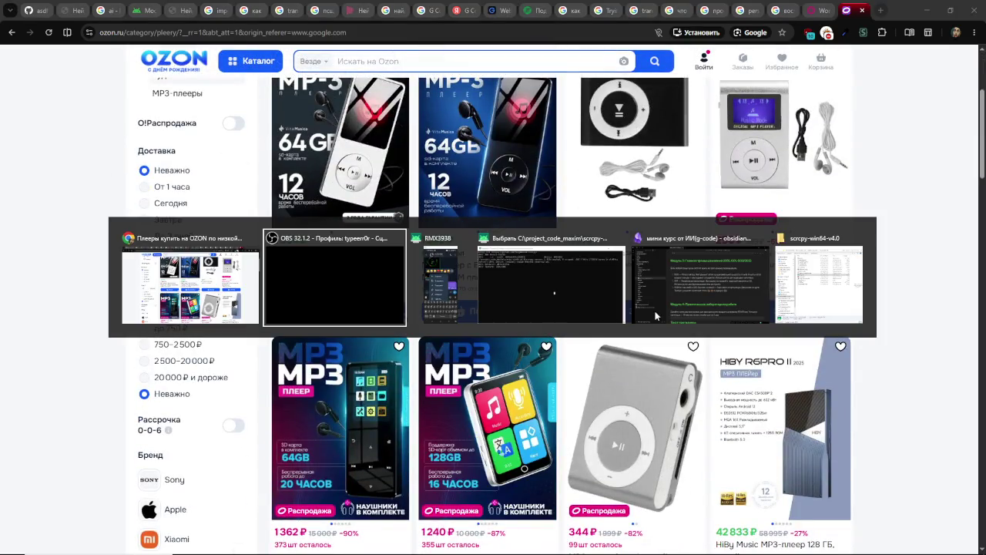
pyautogui.press('Escape')
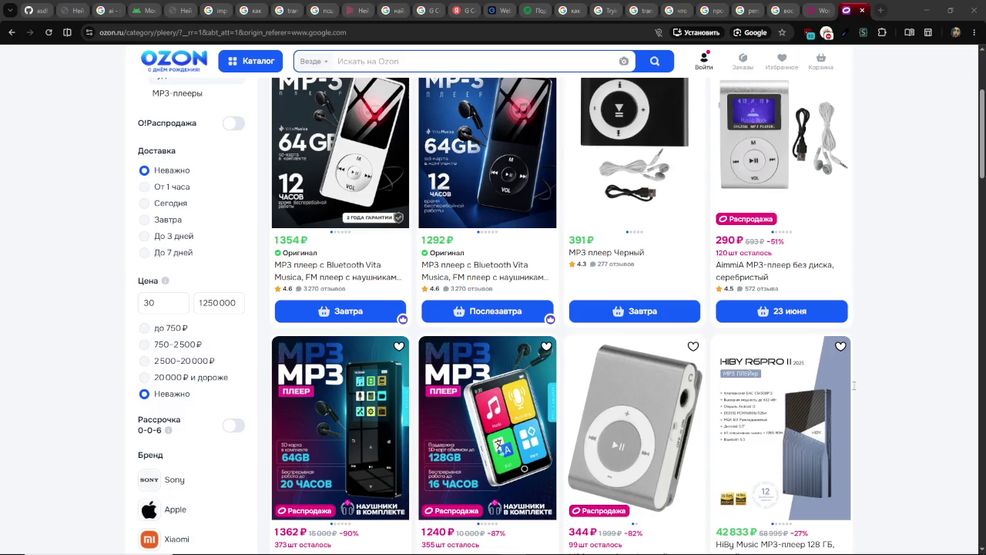
# - Scroll through the MP3, cassette and network player results sorted by popularity
pyautogui.scroll(-1, 634, 221)
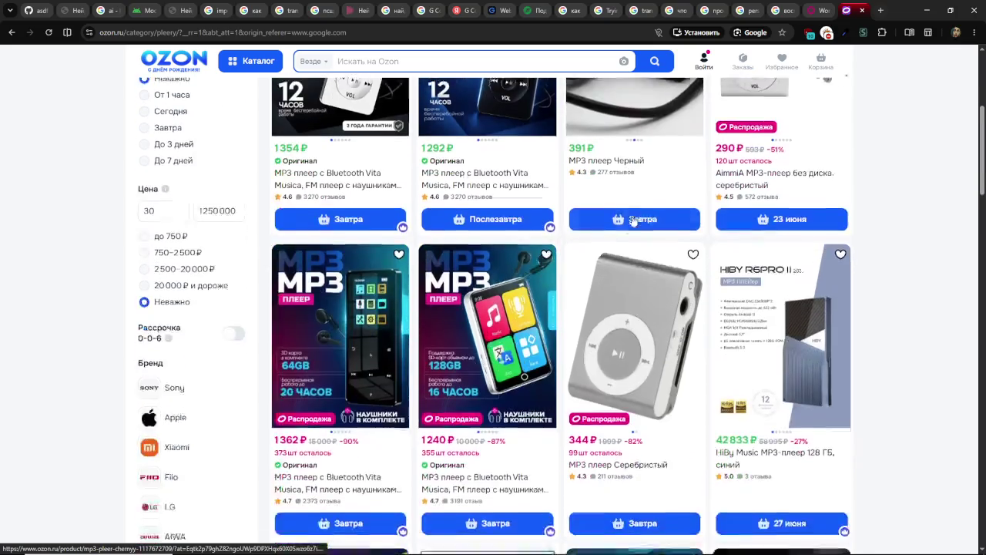
pyautogui.scroll(-1, 632, 323)
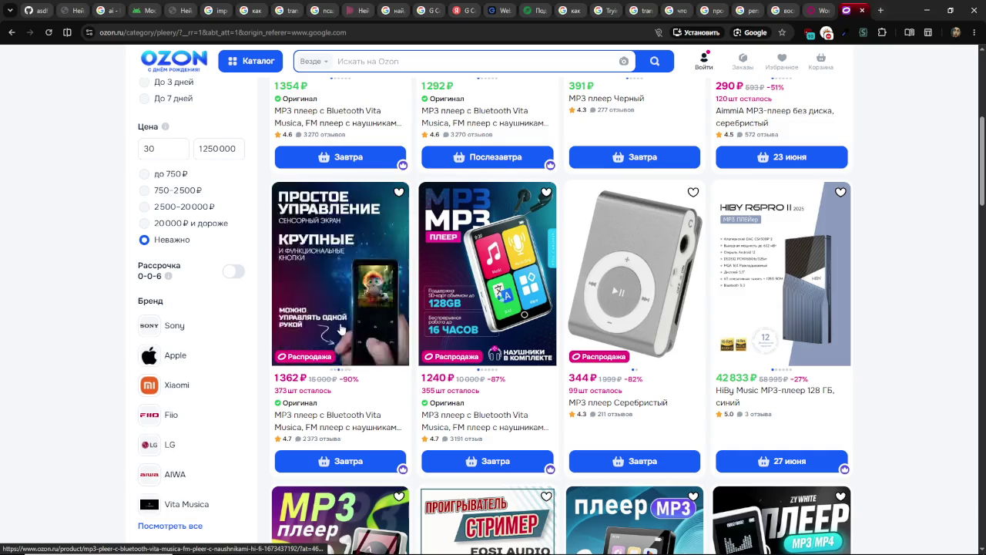
pyautogui.scroll(-1, 667, 371)
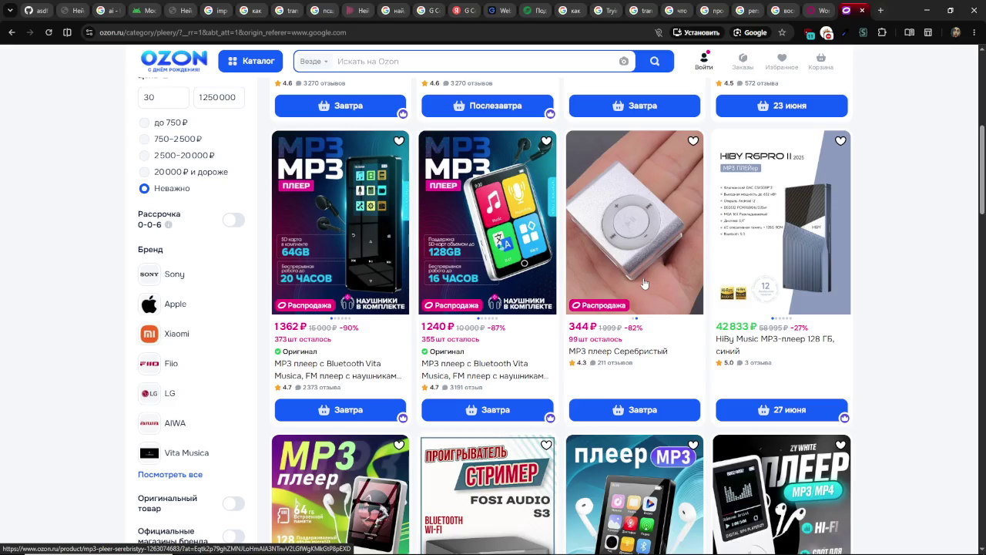
pyautogui.scroll(5, 644, 284)
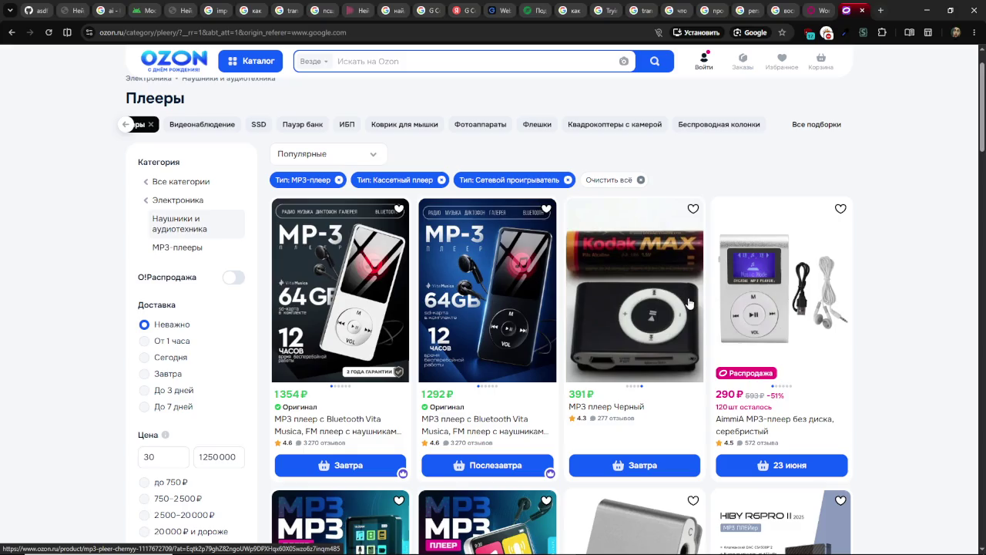
pyautogui.scroll(-2, 670, 439)
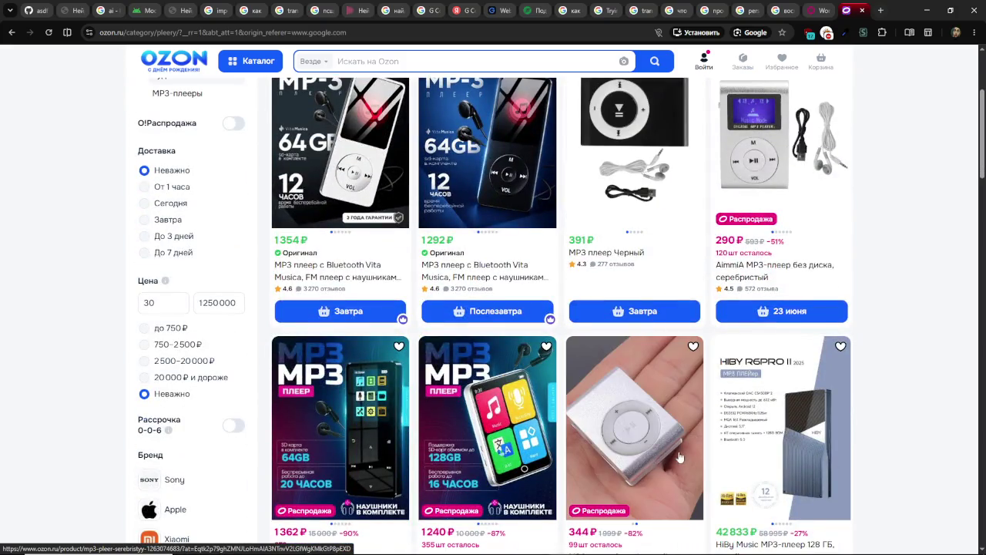
pyautogui.scroll(-5, 655, 444)
pyautogui.scroll(-3, 655, 445)
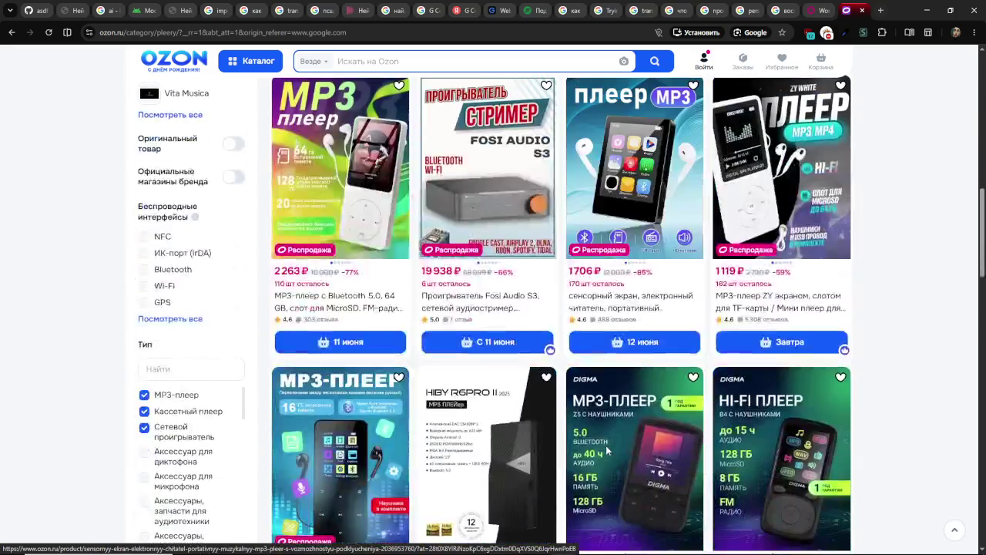
pyautogui.scroll(10, 150, 174)
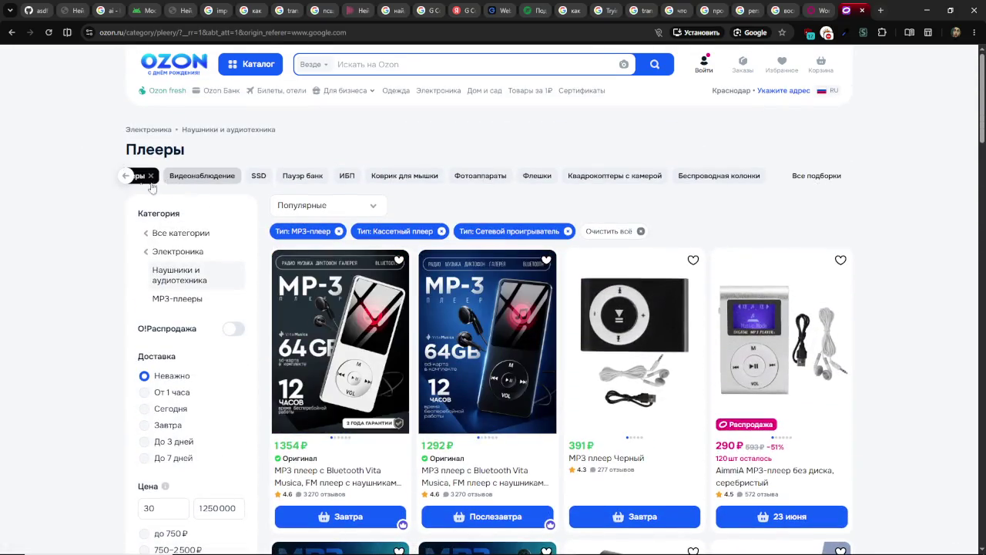
pyautogui.hscroll(-1, 154, 176)
# - Sort the players by Дешевле and open the 89 ₽ white MP3 player
pyautogui.click(306, 208)
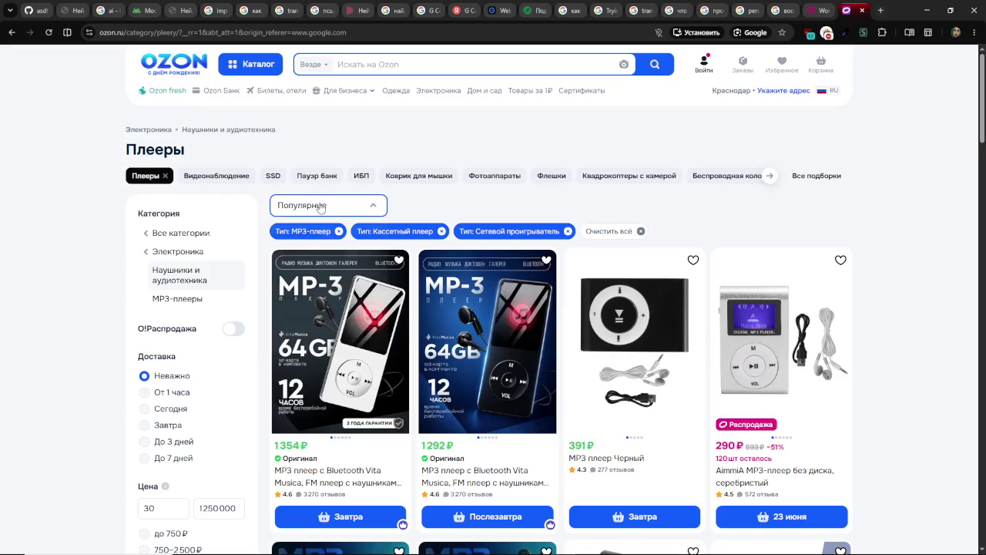
pyautogui.click(299, 277)
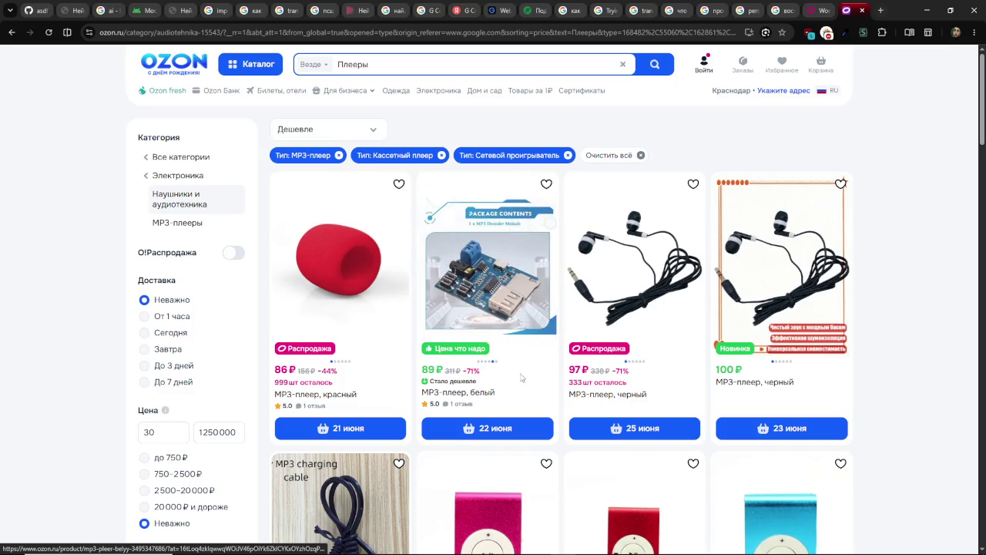
pyautogui.click(520, 302)
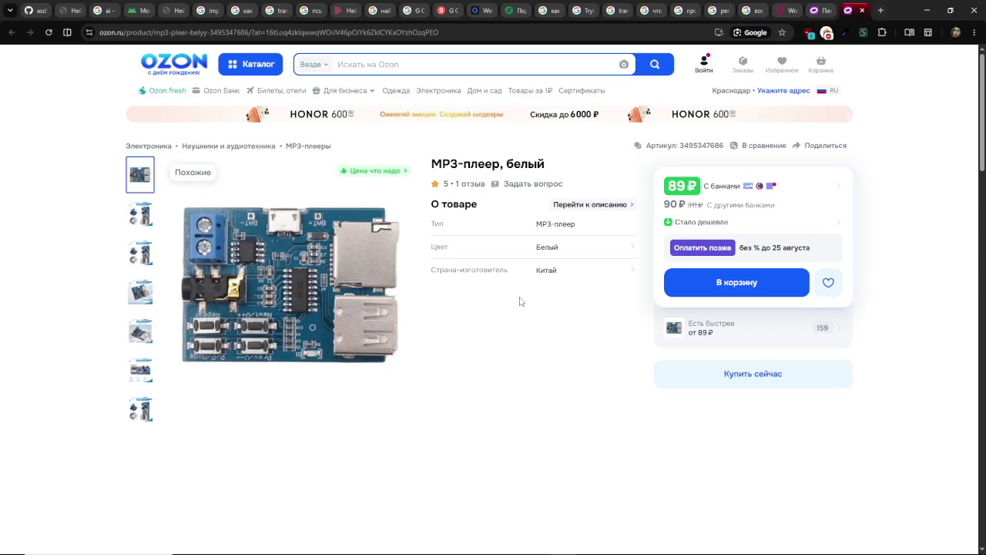
# - Inspect the white player's details, selecting its Цвет Белый row, then close its page
pyautogui.scroll(-1, 408, 308)
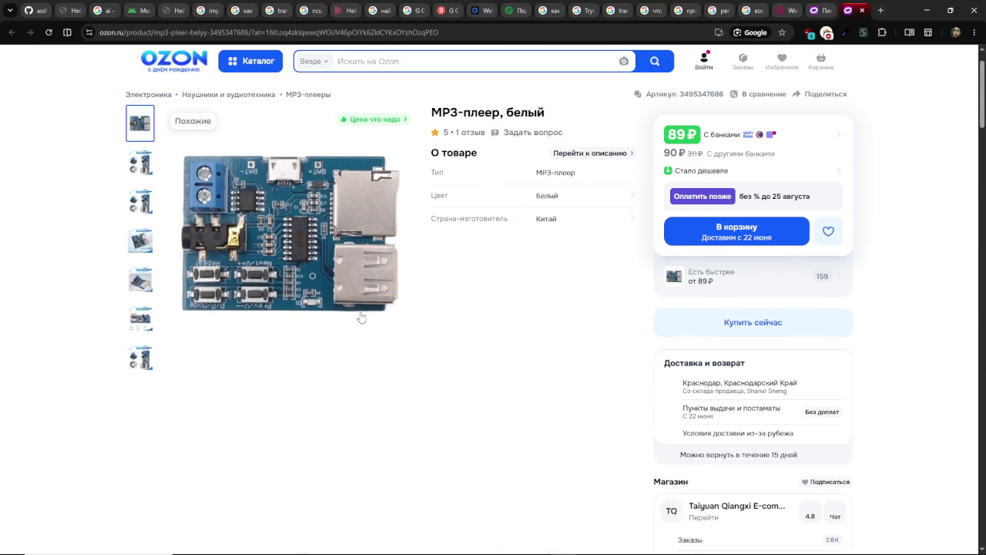
pyautogui.hotkey('alt', 'Tab')
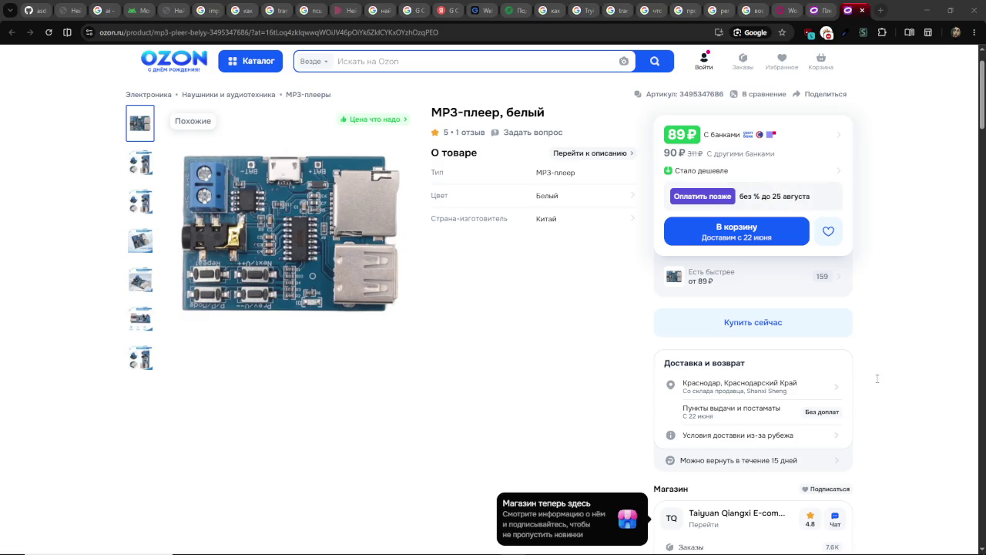
pyautogui.hotkey('alt', 'Tab')
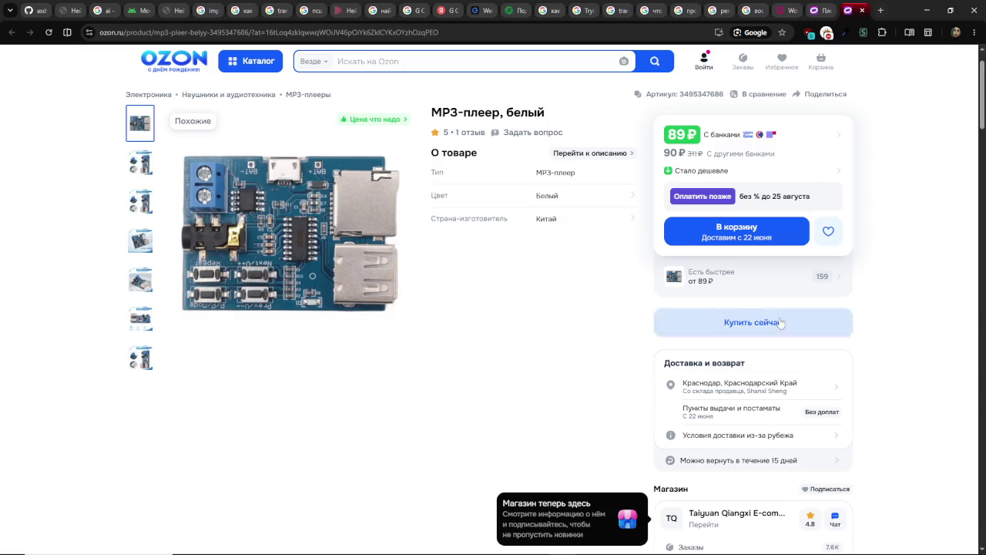
pyautogui.scroll(1, 388, 376)
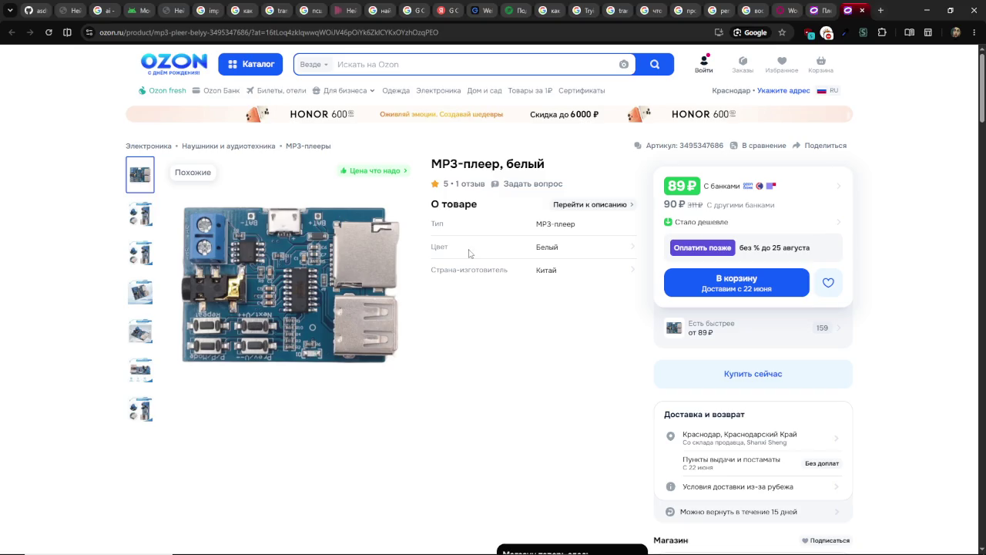
pyautogui.moveTo(416, 253); pyautogui.dragTo(587, 246)
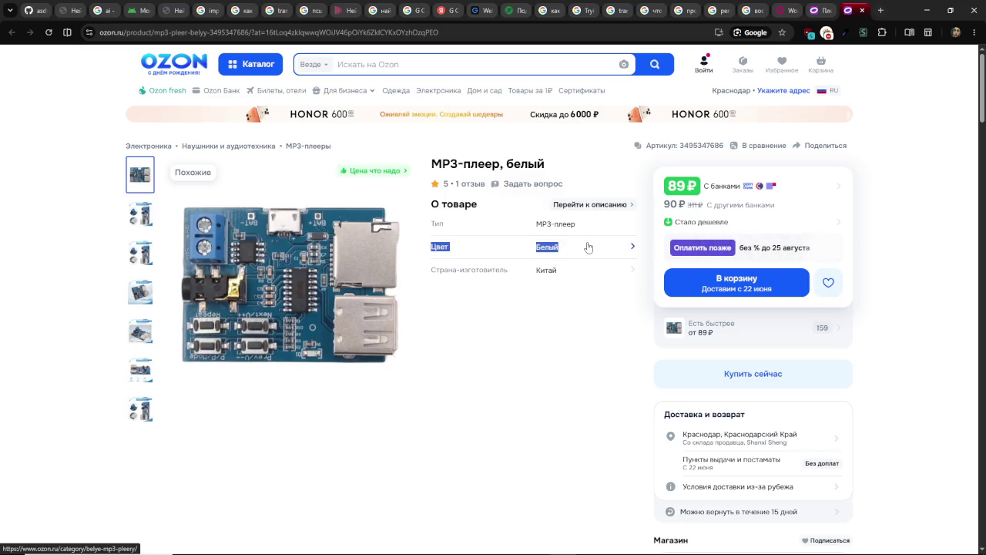
pyautogui.hotkey('alt', 'Tab')
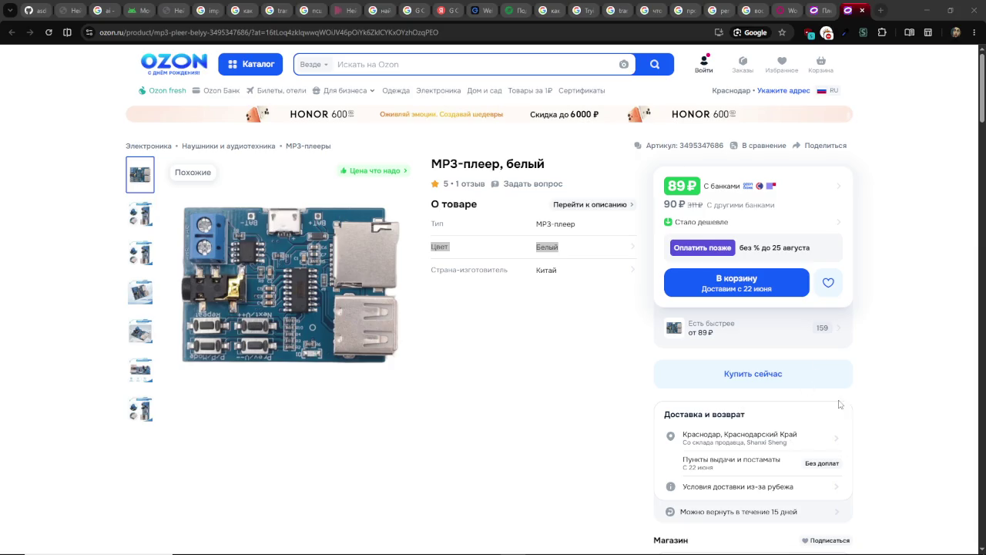
pyautogui.hotkey('alt', 'Tab')
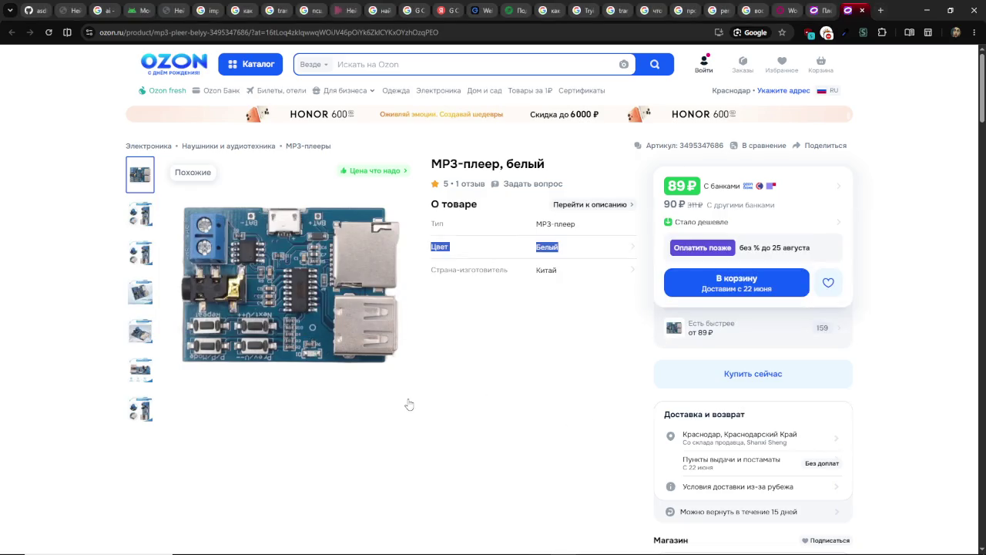
pyautogui.moveTo(141, 370)
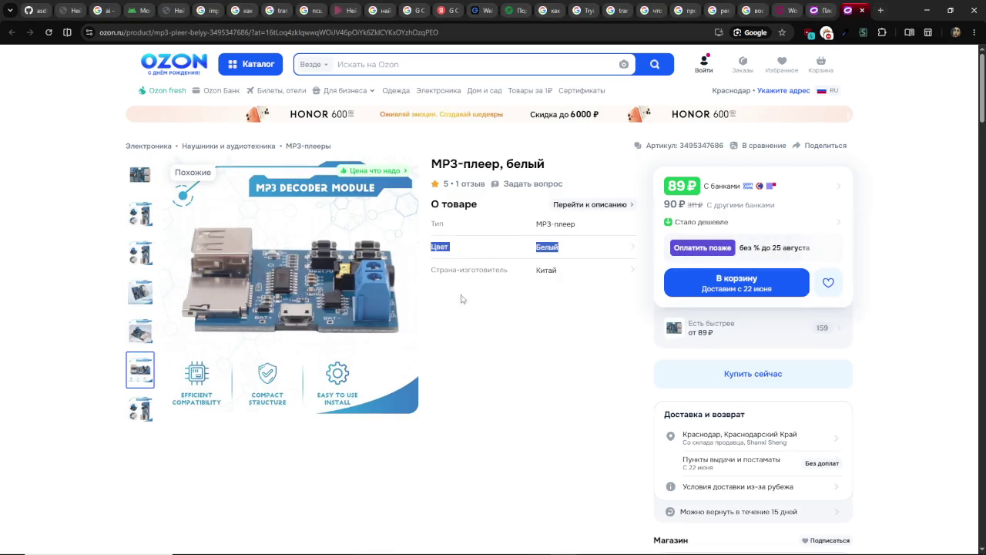
pyautogui.click(862, 13)
pyautogui.scroll(-3, 570, 374)
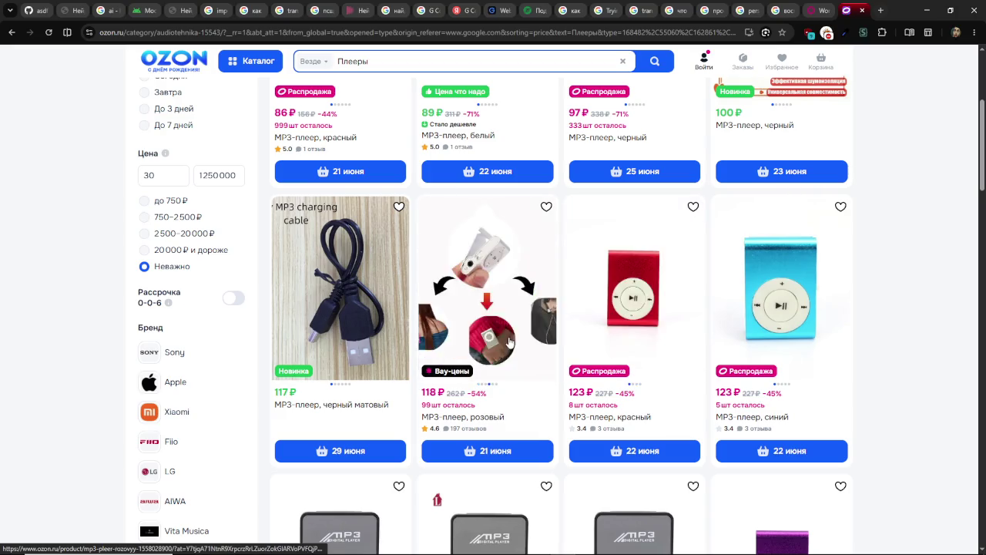
# - Open the 118 ₽ pink MP3 player and step through its customer review photos
pyautogui.click(533, 322)
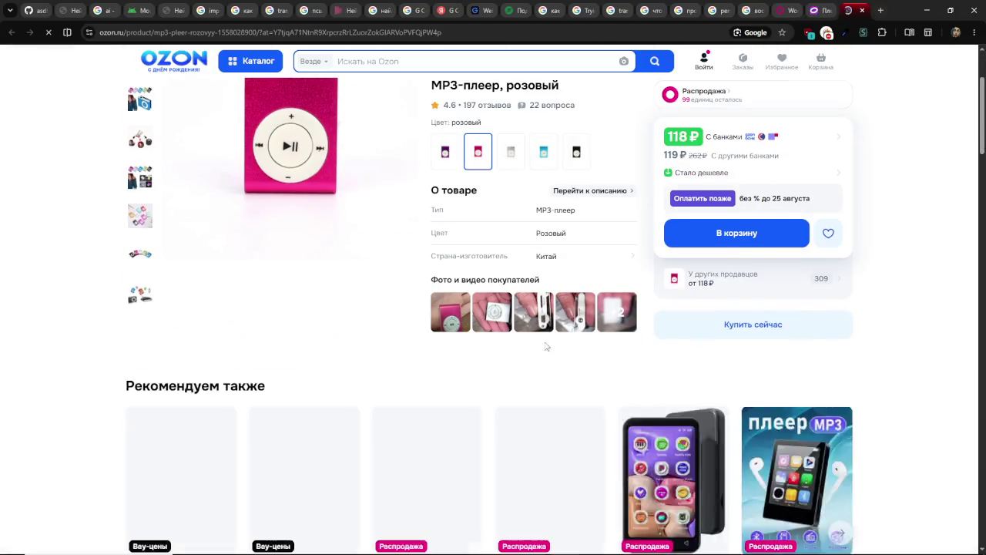
pyautogui.click(533, 312)
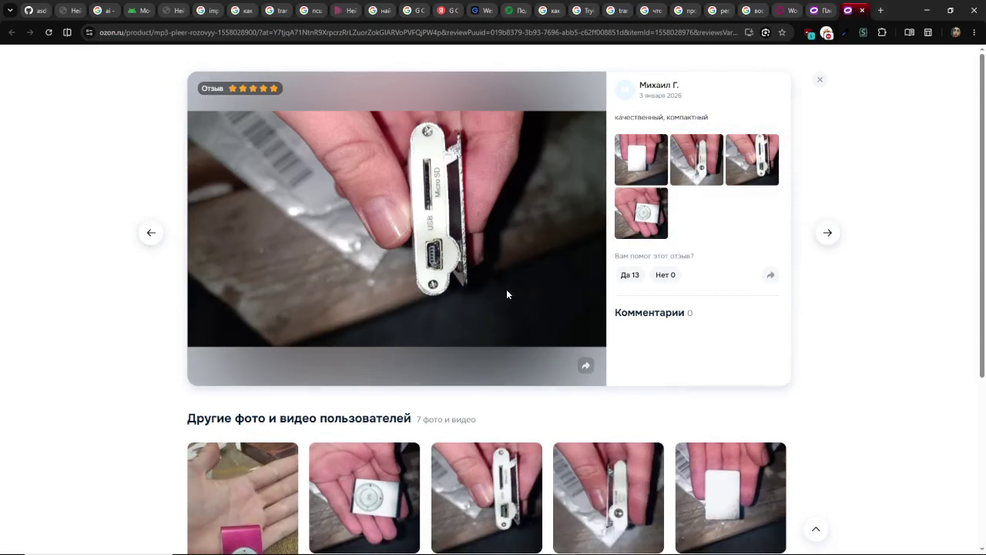
pyautogui.doubleClick(828, 234)
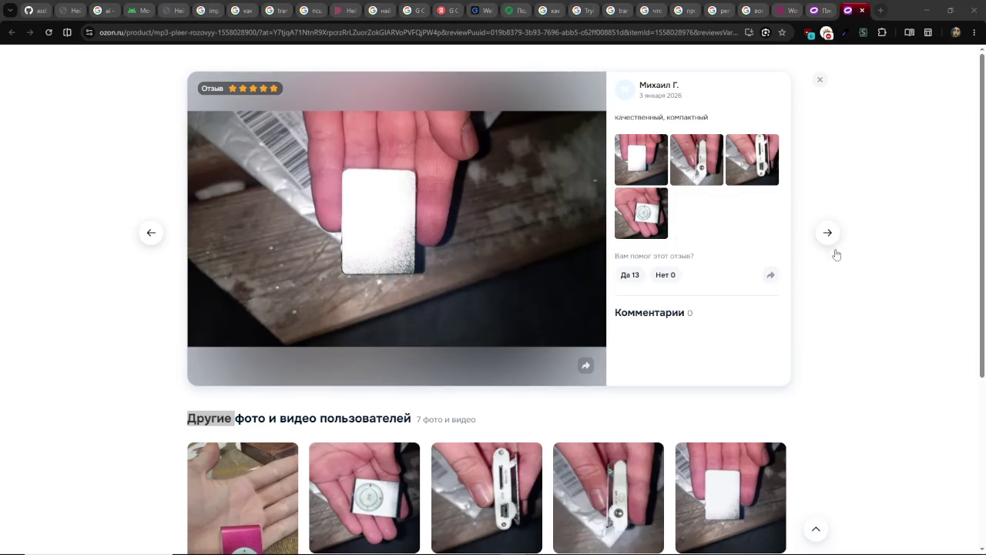
pyautogui.hotkey('alt', 'Tab')
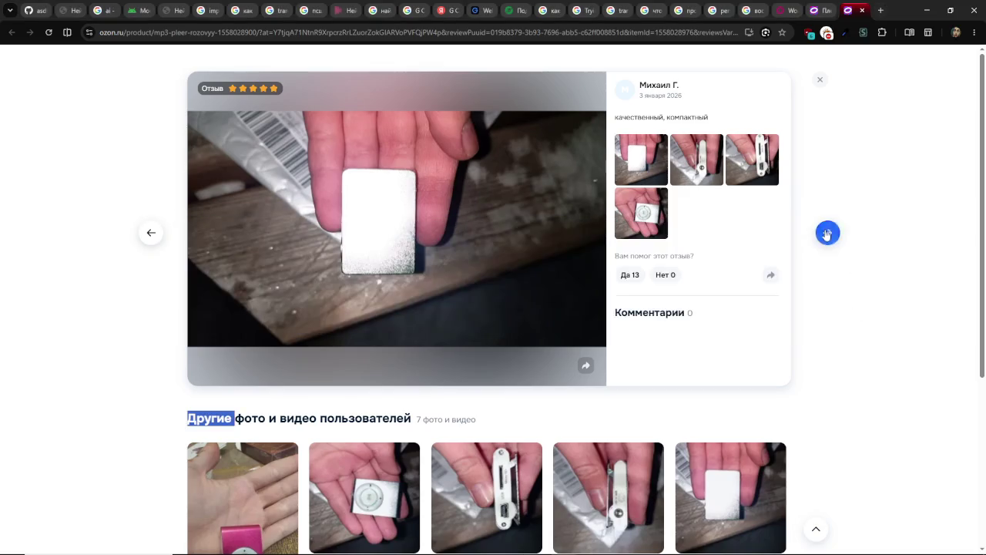
pyautogui.click(827, 233)
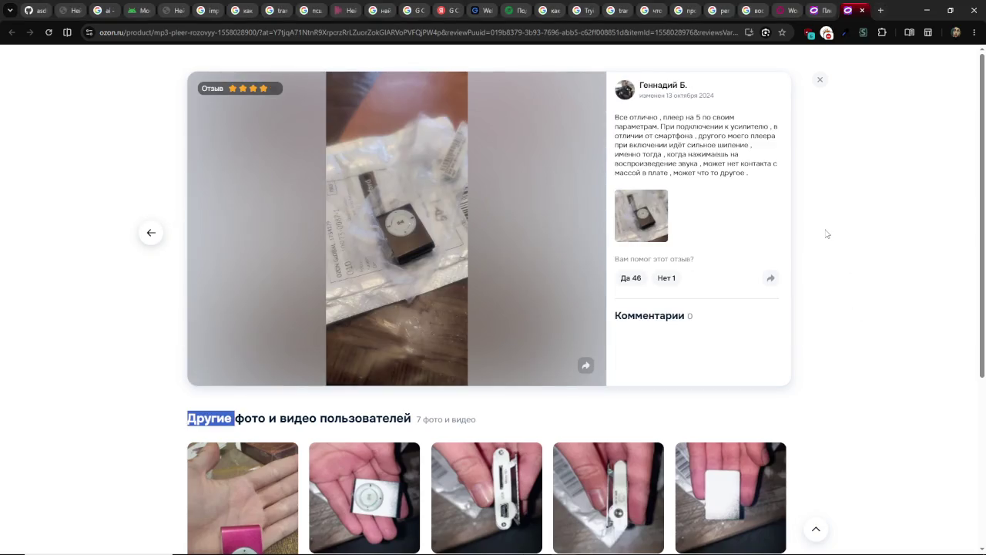
pyautogui.click(826, 233)
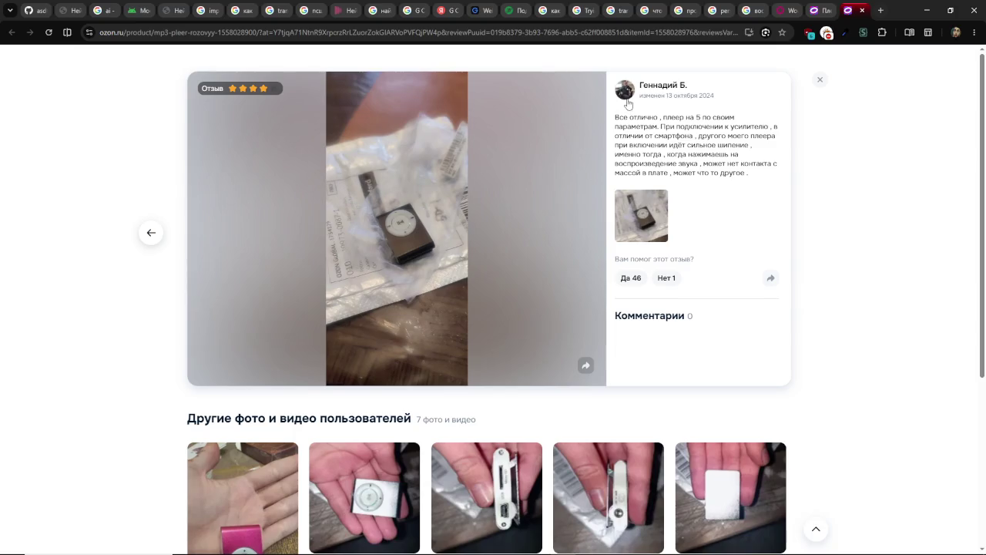
# - Open the reviewer's profile in a new tab, close it, and scroll the review
pyautogui.middleClick(628, 104)
pyautogui.middleClick(628, 104)
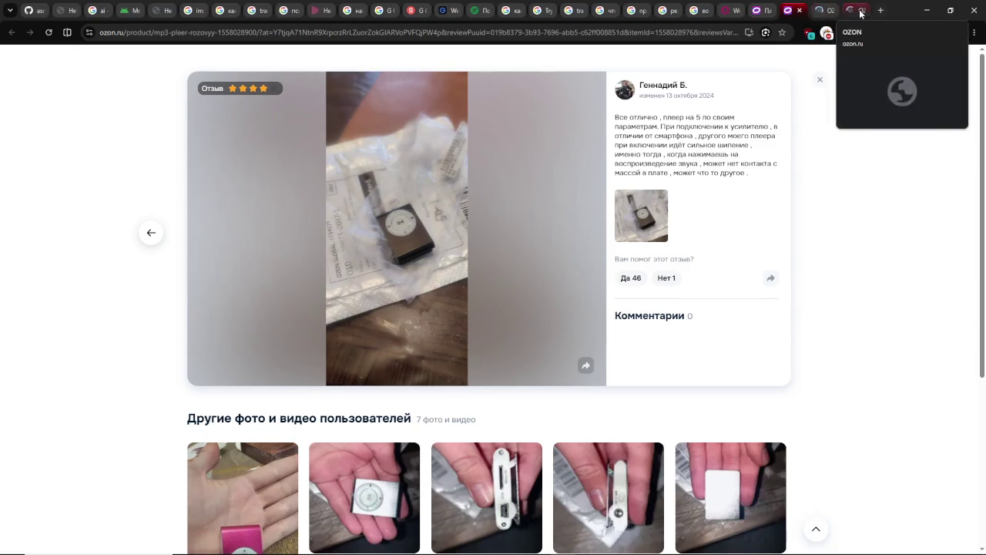
pyautogui.click(823, 11)
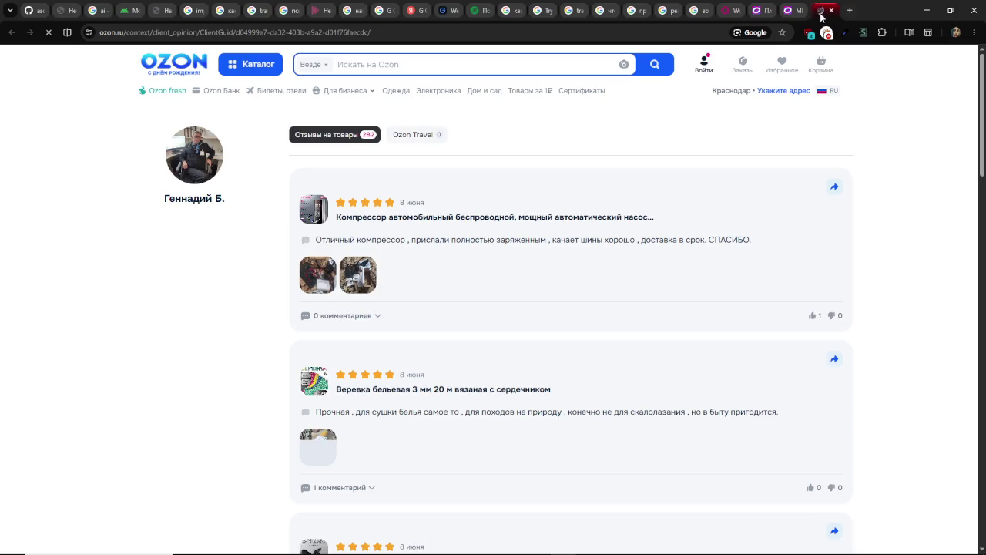
pyautogui.click(829, 10)
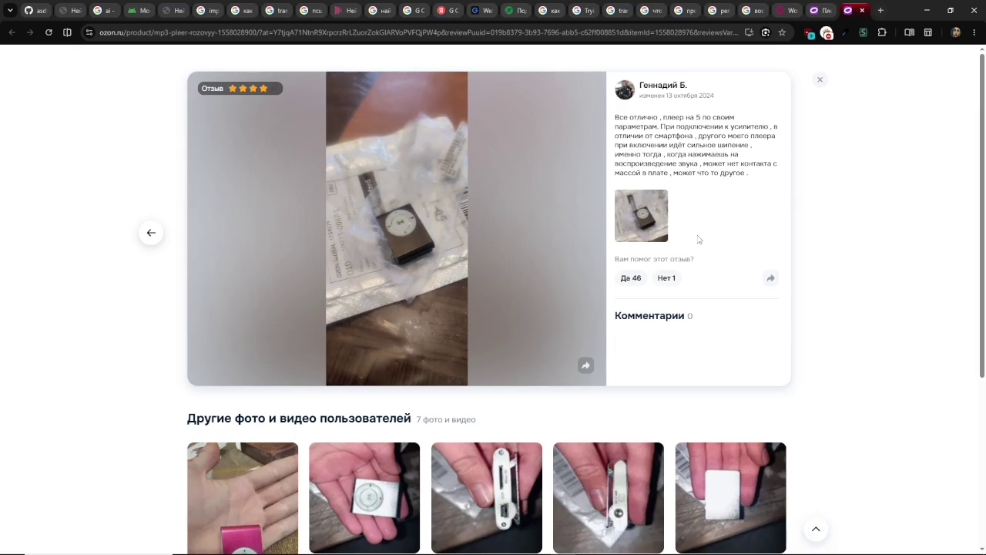
pyautogui.scroll(-3, 592, 312)
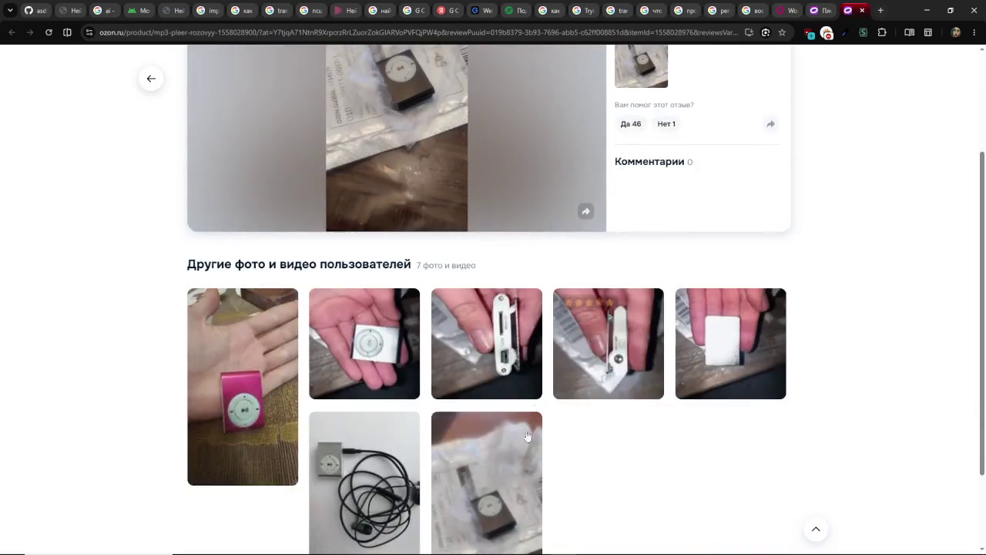
pyautogui.scroll(-2, 736, 468)
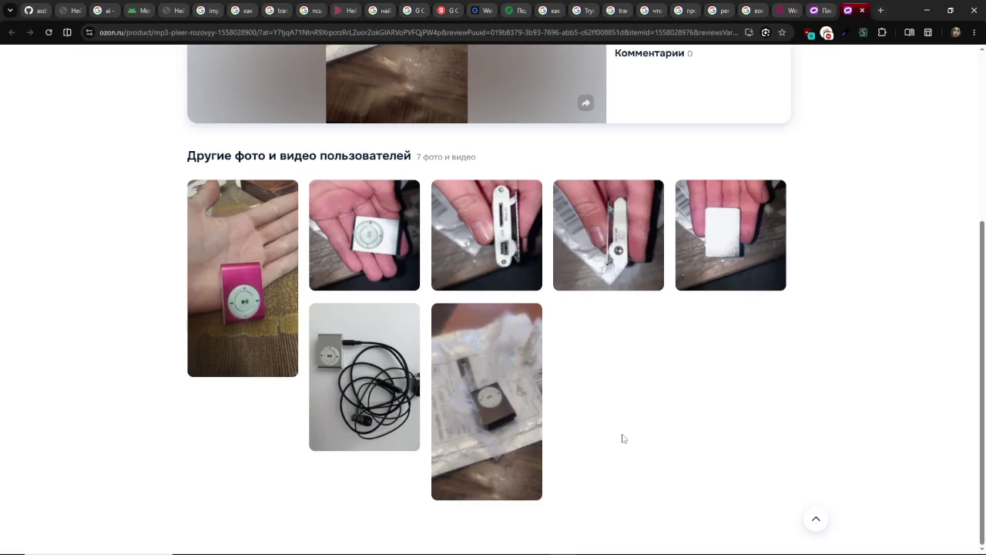
pyautogui.hotkey('alt', 'Tab')
pyautogui.scroll(2, 402, 429)
pyautogui.scroll(2, 276, 406)
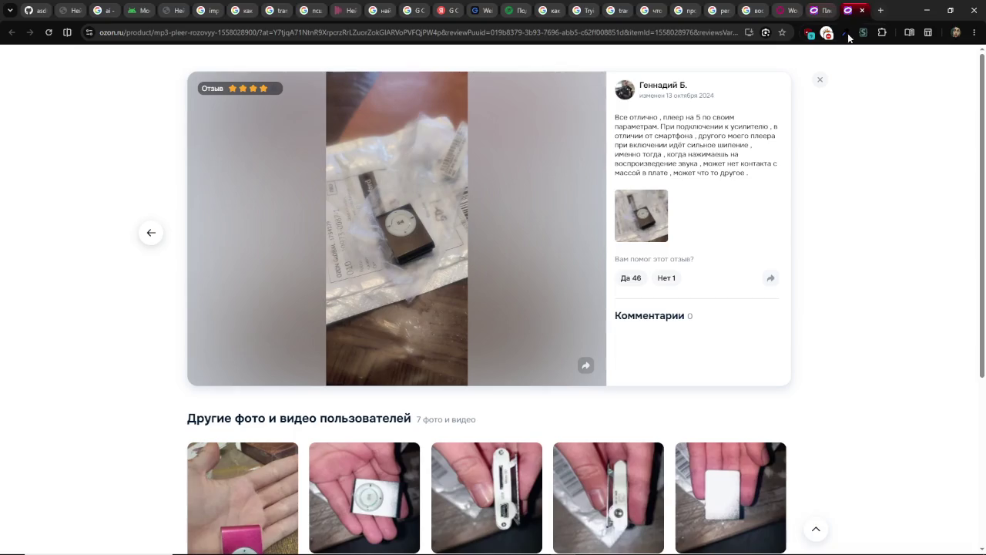
pyautogui.scroll(-3, 253, 186)
pyautogui.scroll(3, 253, 186)
# - Close the review viewer and add the pink MP3 player to the cart
pyautogui.click(820, 79)
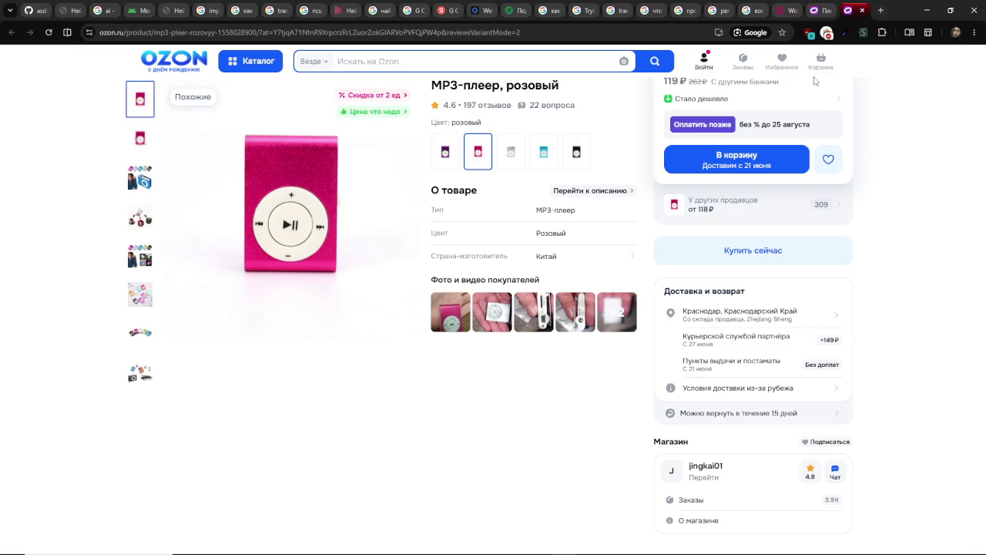
pyautogui.click(793, 113)
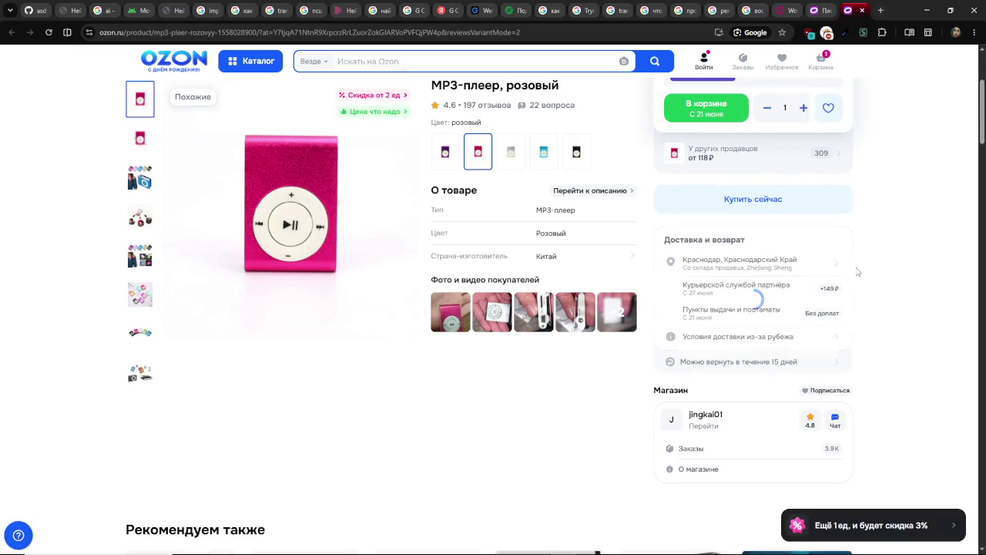
pyautogui.scroll(1, 745, 412)
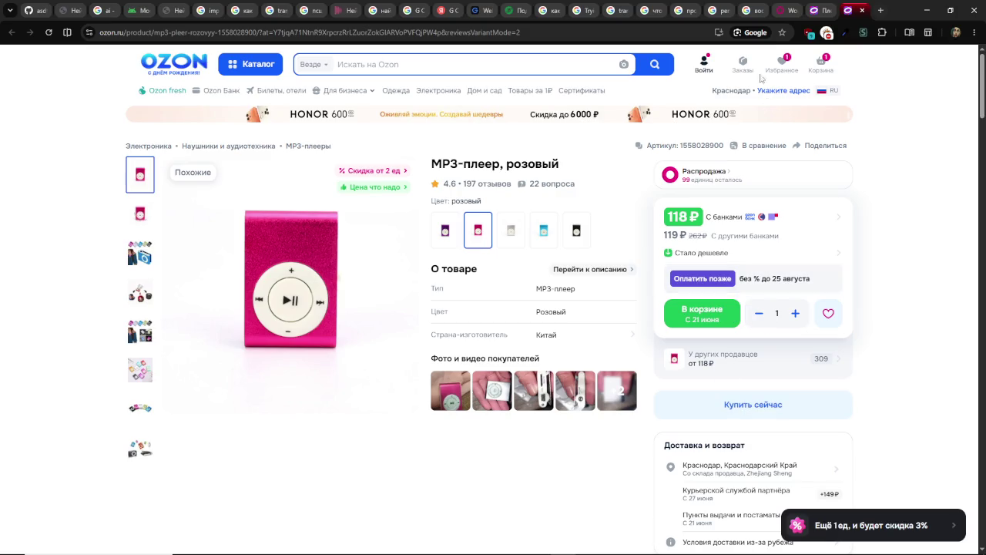
# - Start the Ozon sign-in, then close the Ozon ID phone-number prompt
pyautogui.moveTo(704, 63)
pyautogui.click(704, 171)
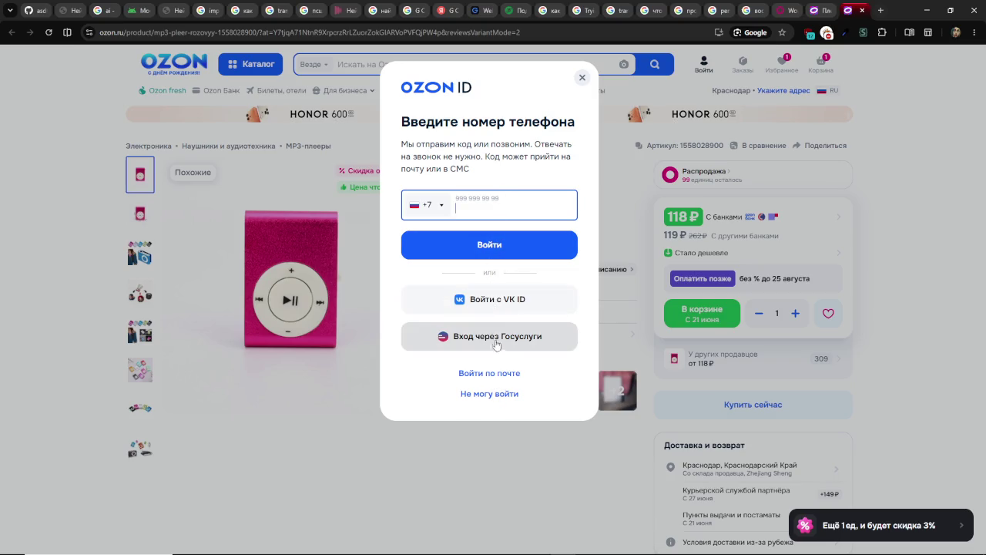
pyautogui.hotkey('alt', 'Tab')
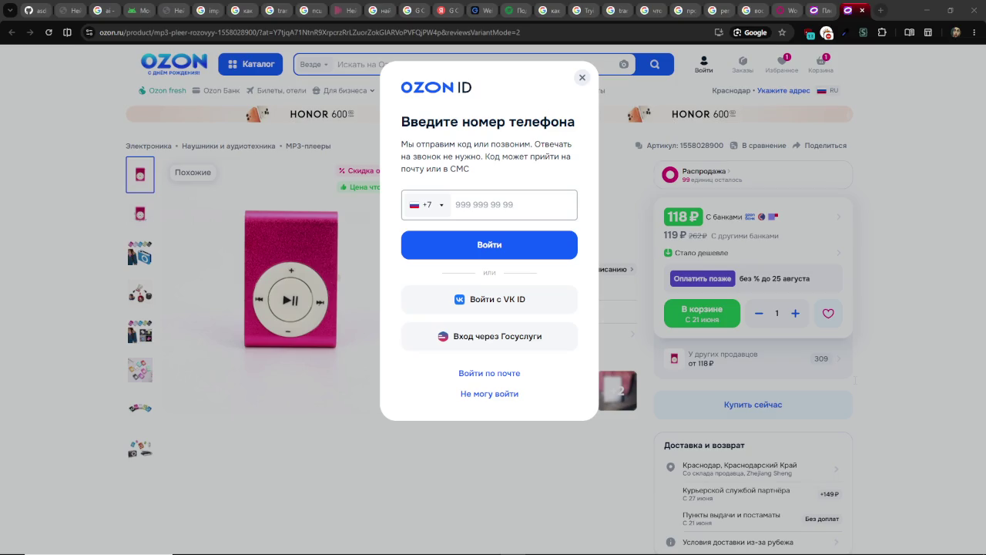
pyautogui.hotkey('alt', 'Tab')
pyautogui.click(827, 342)
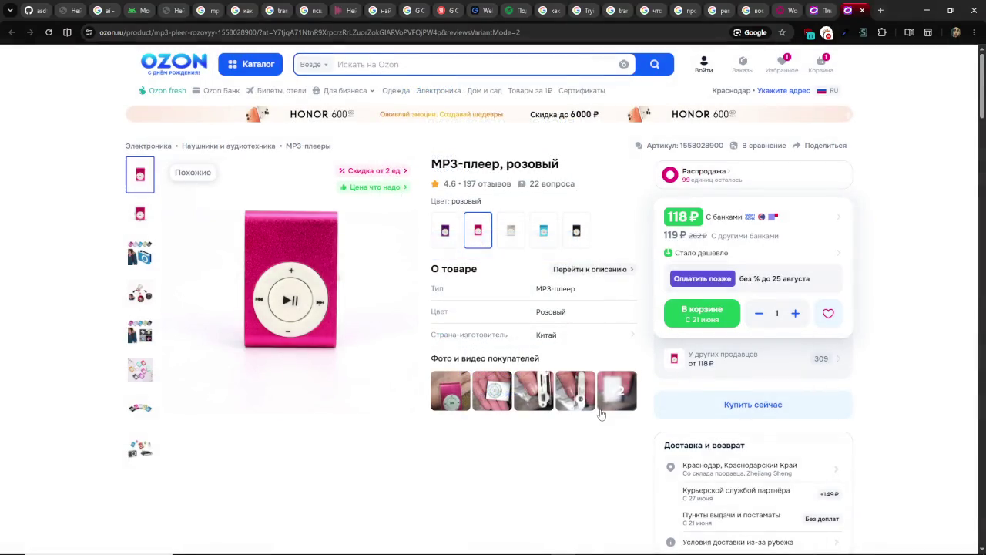
# - Return to the cheapest-first Плееры results, browse down to 145–147 ₽ MP3 players, and focus the search box
pyautogui.hotkey('alt', 'Left')
pyautogui.scroll(-3, 570, 417)
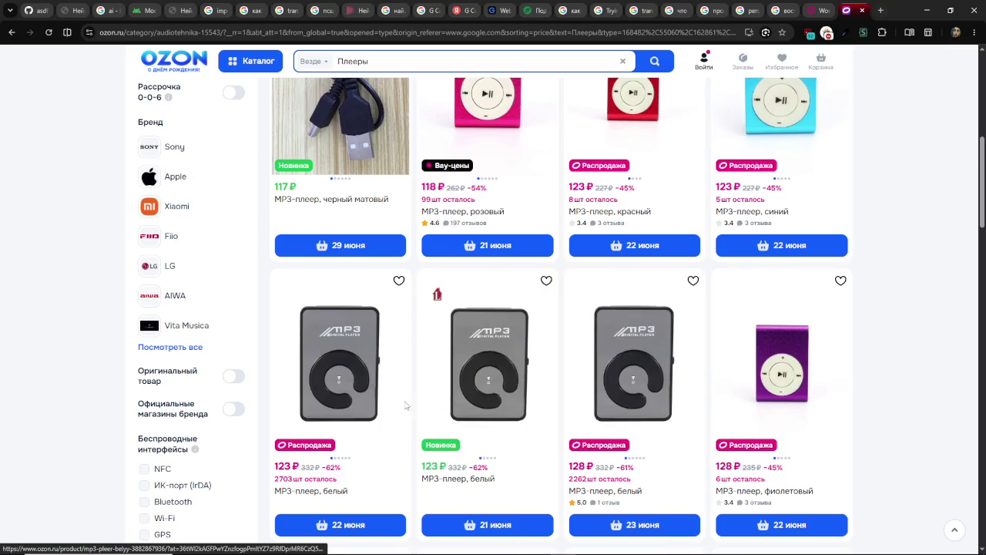
pyautogui.scroll(-2, 462, 254)
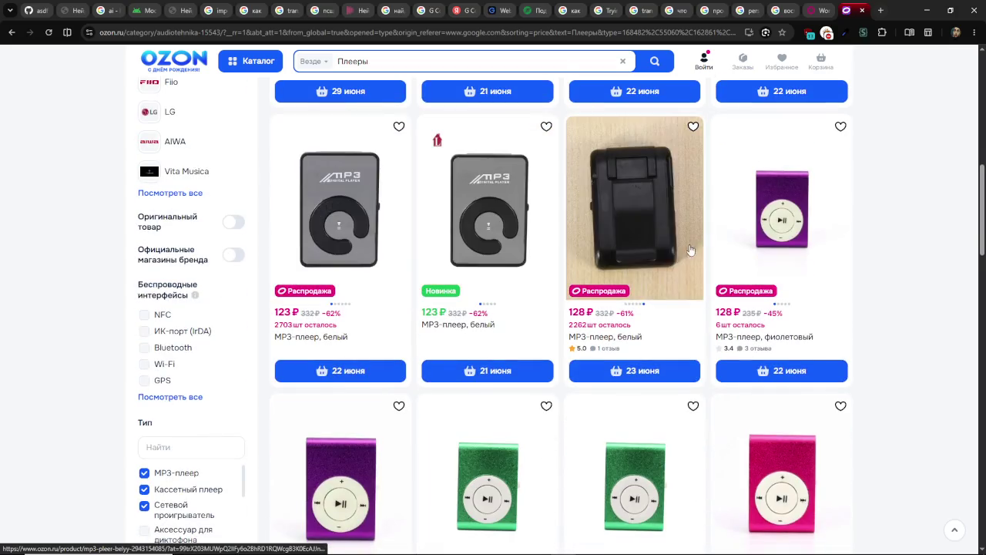
pyautogui.scroll(-4, 631, 255)
pyautogui.scroll(-12, 504, 331)
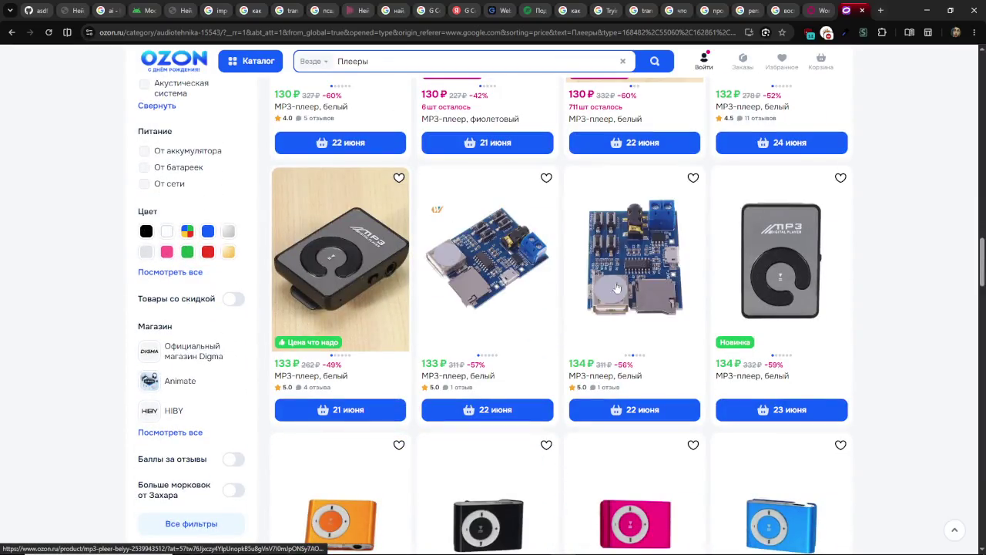
pyautogui.scroll(-10, 498, 306)
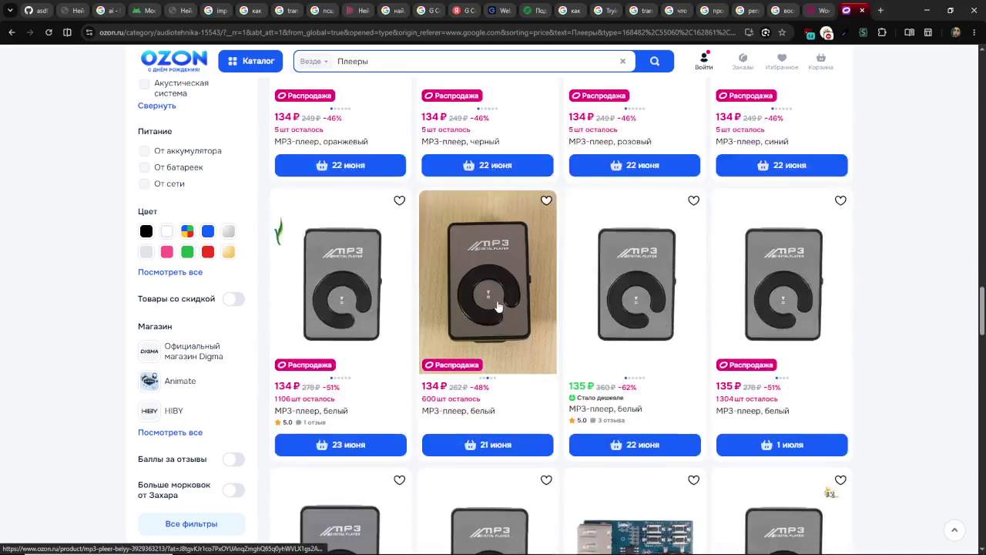
pyautogui.scroll(-10, 498, 307)
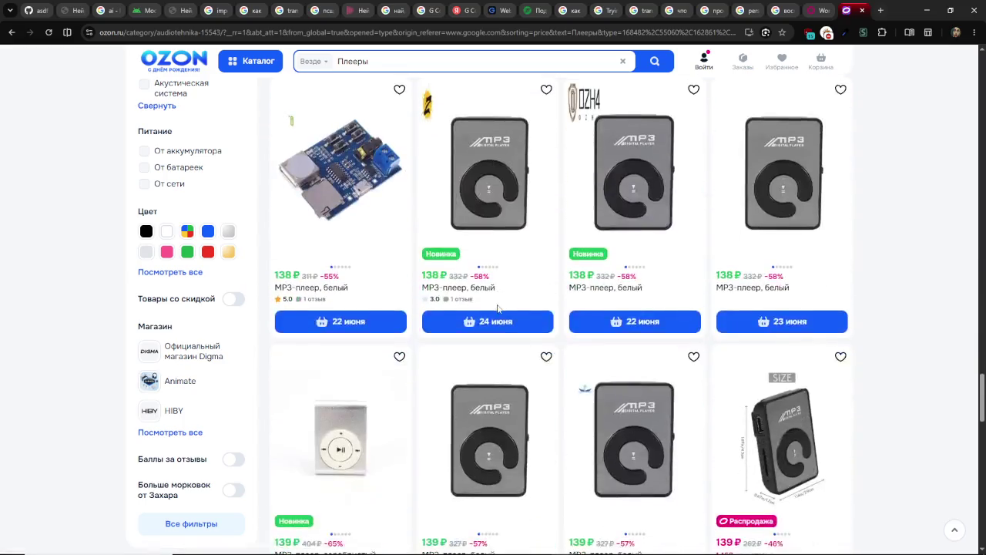
pyautogui.scroll(-10, 497, 309)
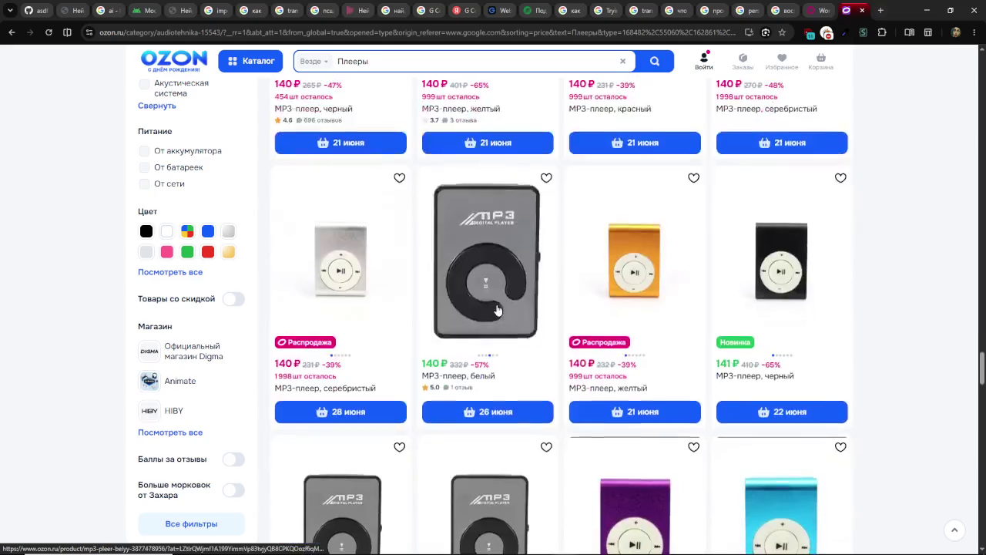
pyautogui.scroll(-10, 498, 309)
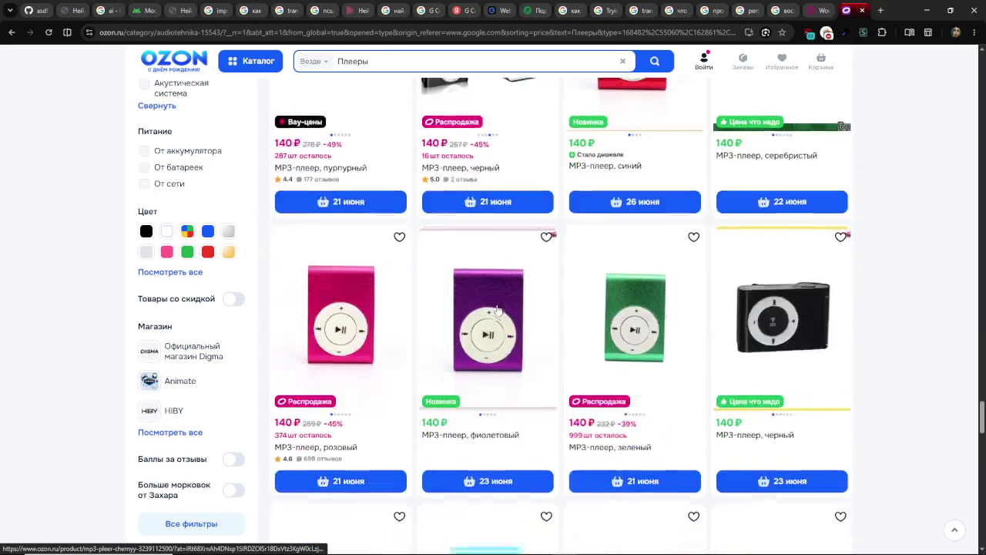
pyautogui.scroll(-10, 498, 309)
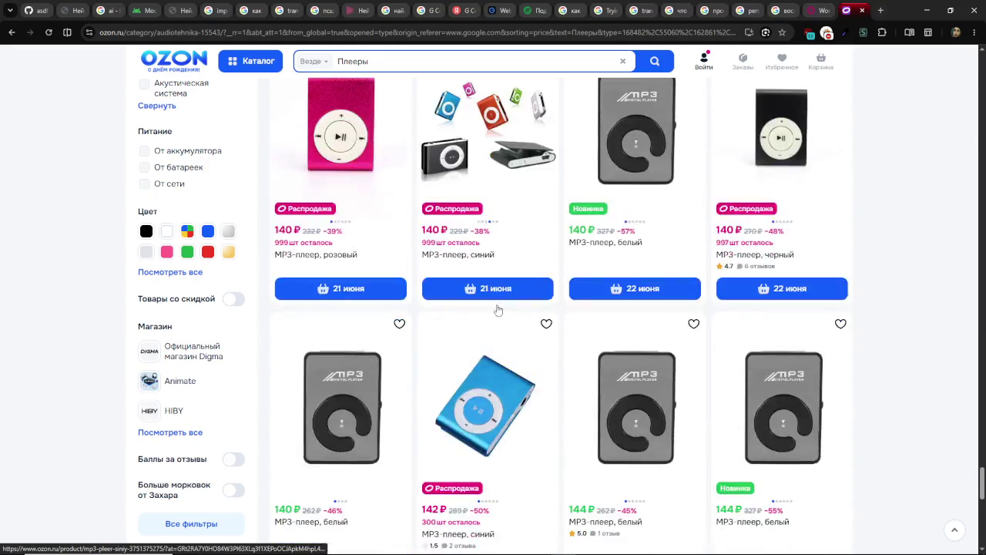
pyautogui.scroll(-8, 498, 309)
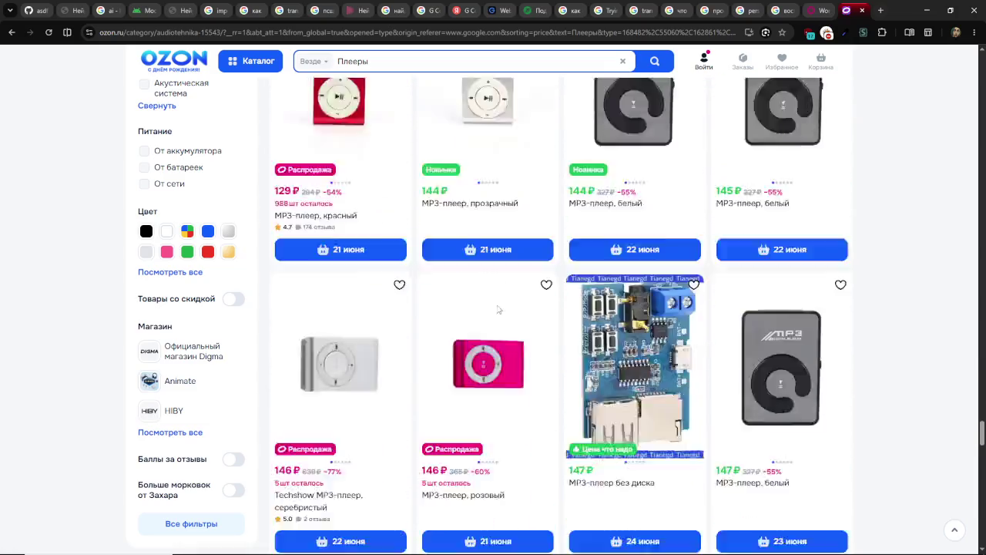
pyautogui.scroll(2, 470, 259)
pyautogui.click(451, 61)
# - Replace the query with 'электронная книга' on Ozon and sort the results cheapest first (Дешевле)
pyautogui.hotkey('ctrl', 'a')
pyautogui.press('BackSpace')
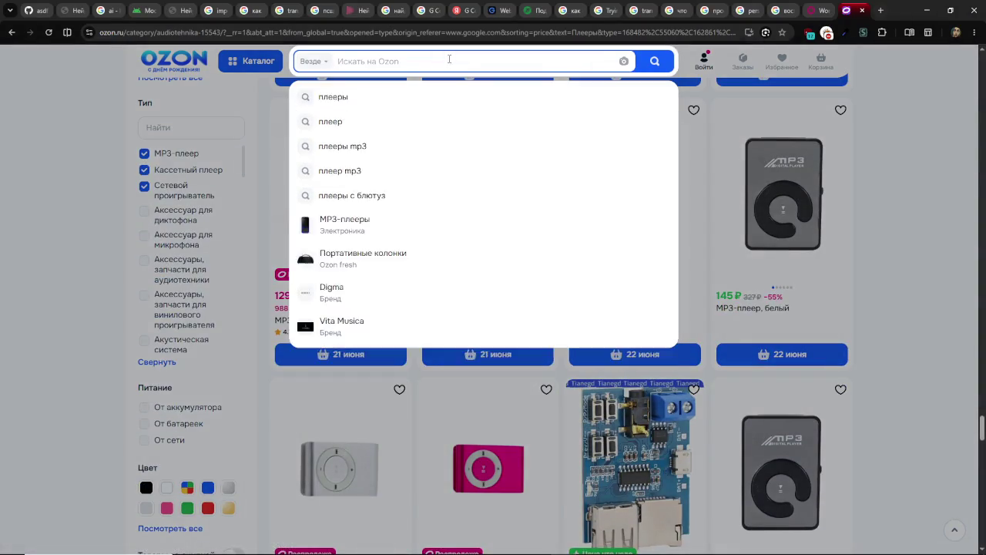
pyautogui.write('эл')
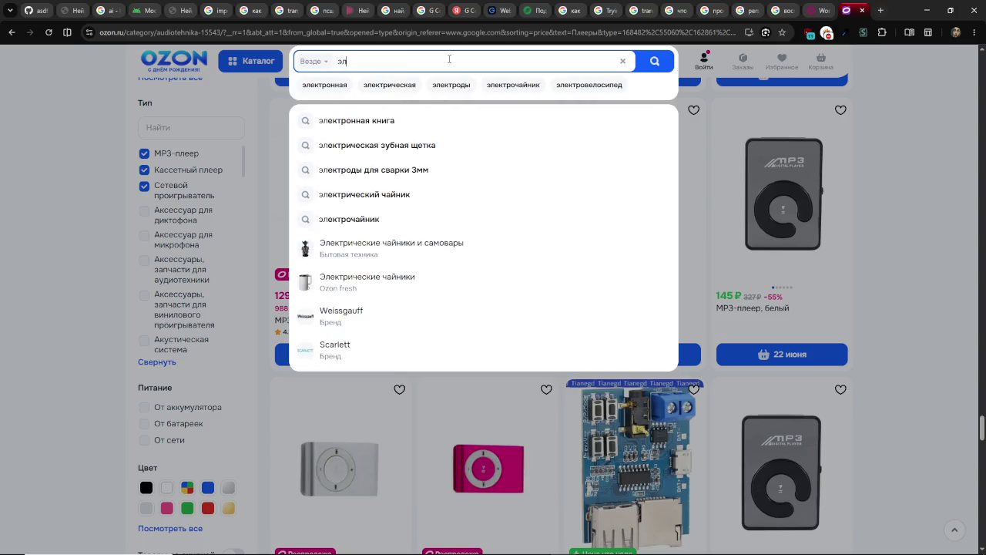
pyautogui.write('ектроная кни')
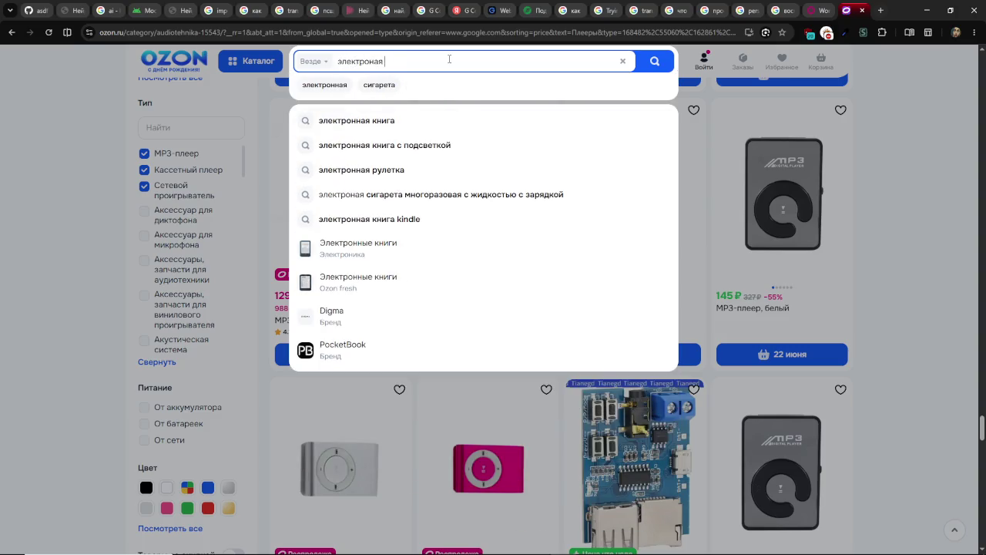
pyautogui.click(432, 134)
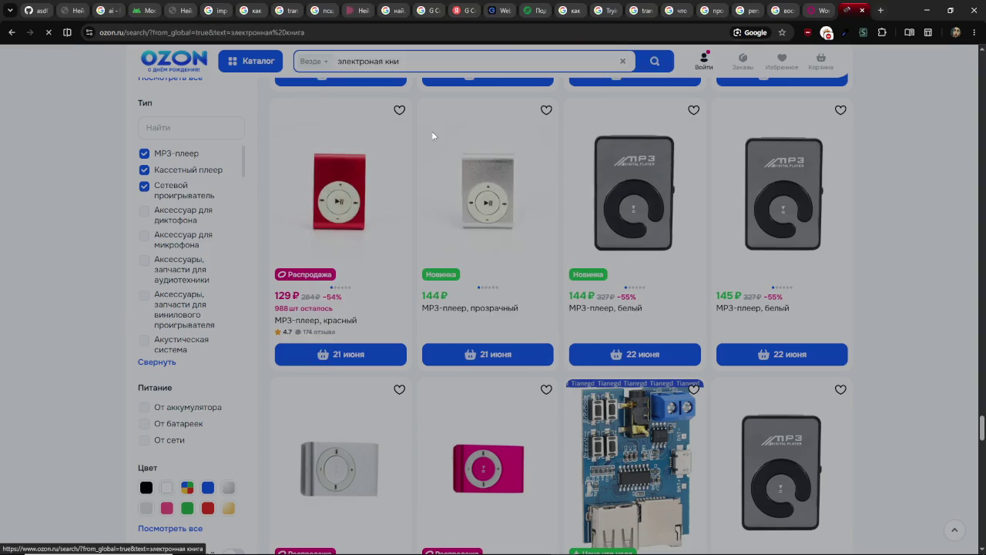
pyautogui.click(322, 158)
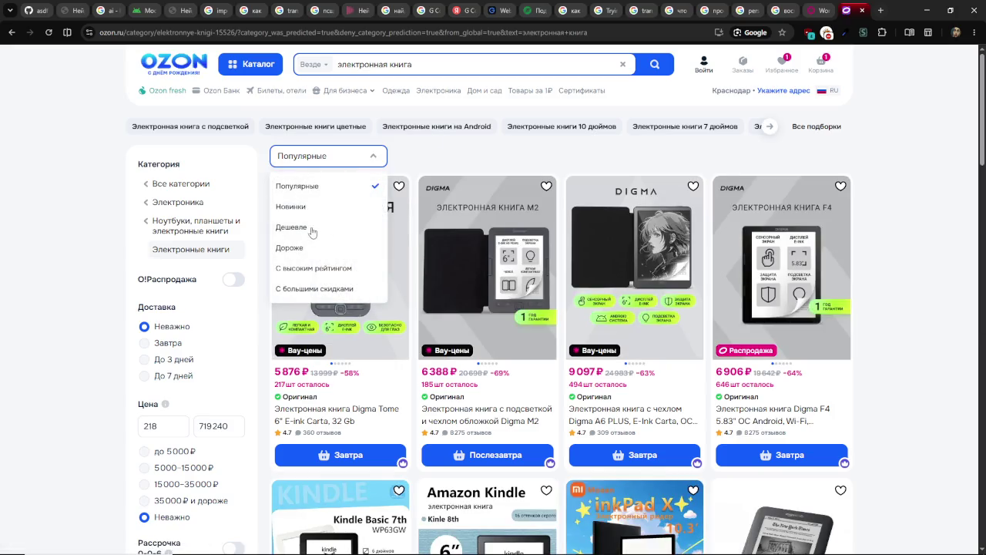
pyautogui.click(309, 227)
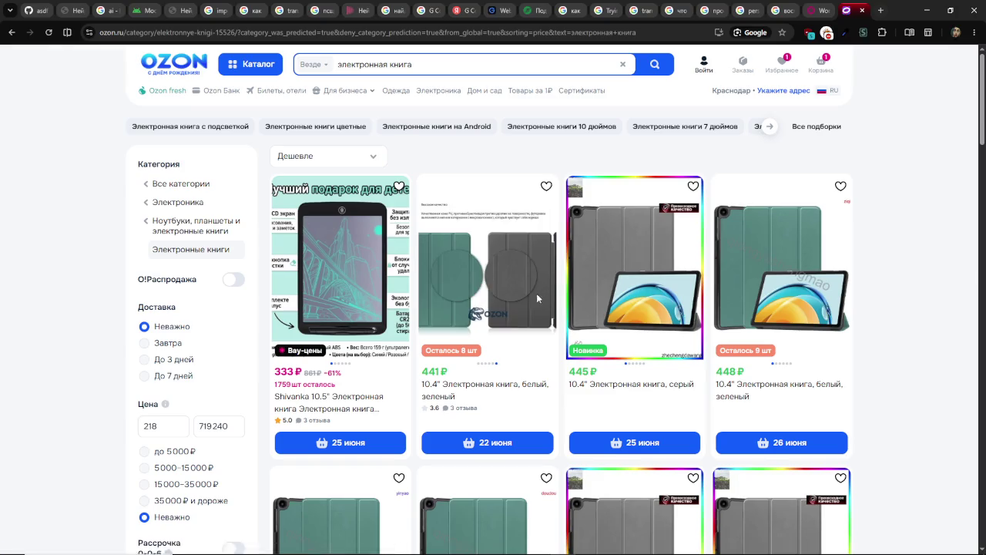
# - Check the 441 ₽ 10.4-inch e-book listing, go back to the results, and close the tab
pyautogui.click(537, 296)
pyautogui.hotkey('alt', 'Tab')
pyautogui.press('Escape')
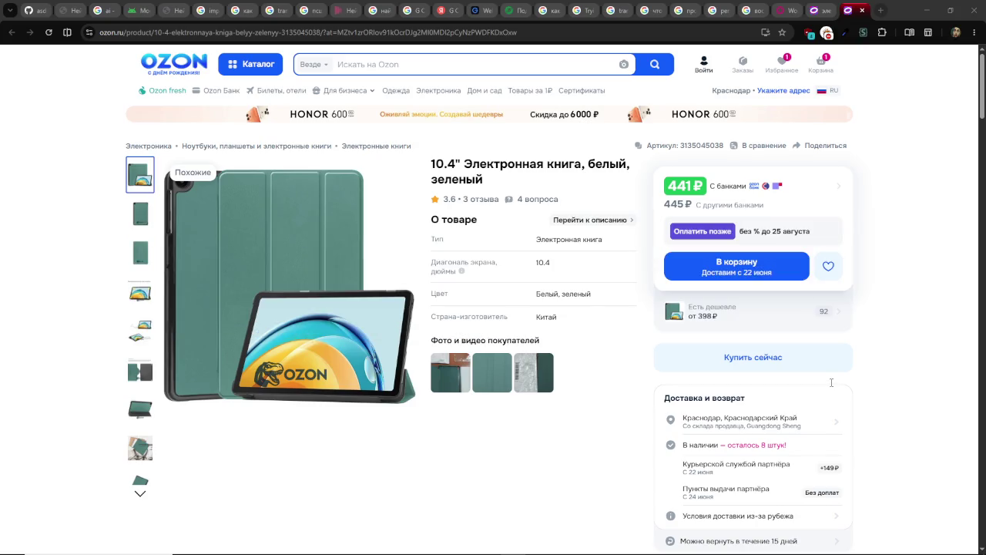
pyautogui.hotkey('alt', 'Left')
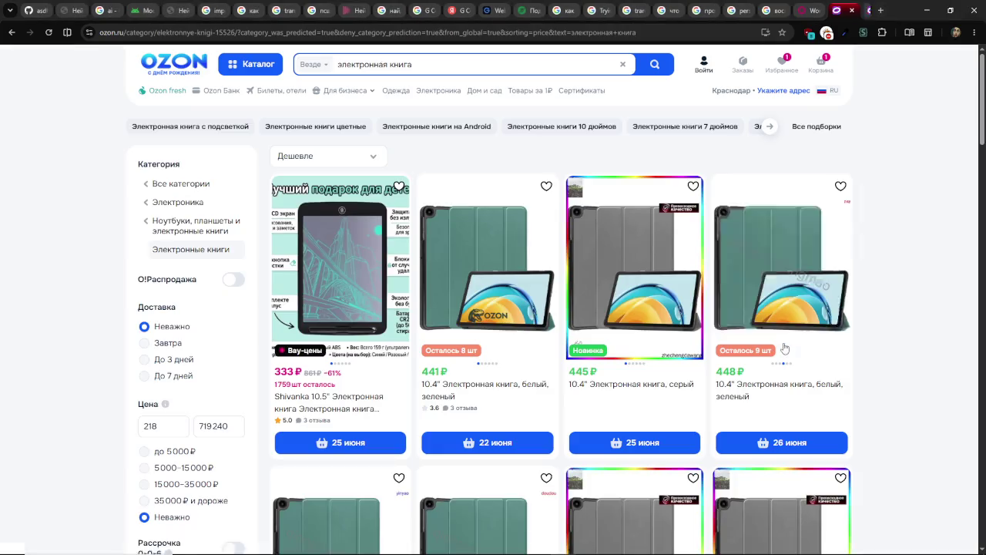
pyautogui.hotkey('ctrl', 'w')
# - Run a Google search for 'электронная книга' in a new tab
pyautogui.hotkey('ctrl', 't')
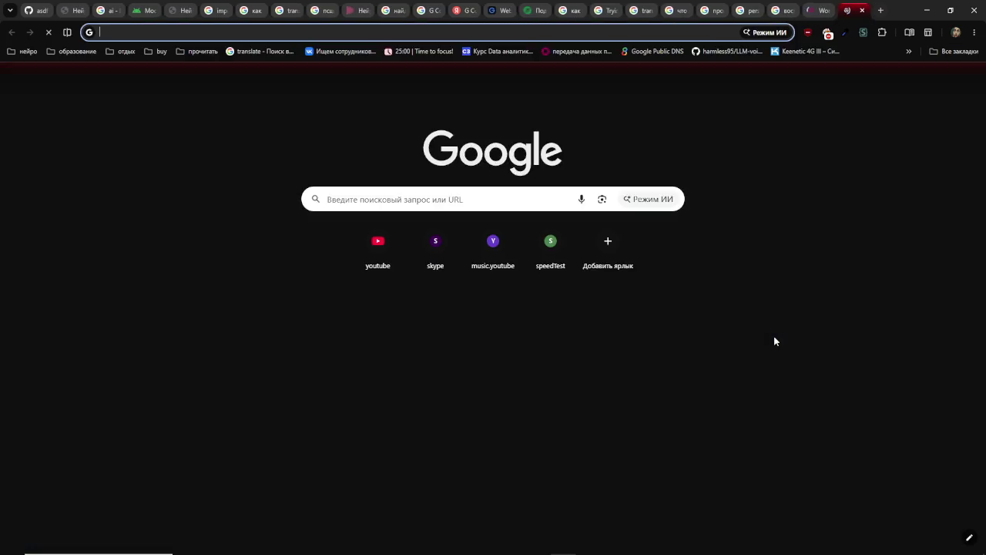
pyautogui.write('ai')
pyautogui.press('BackSpace')
pyautogui.press('BackSpace')
pyautogui.write('эл')
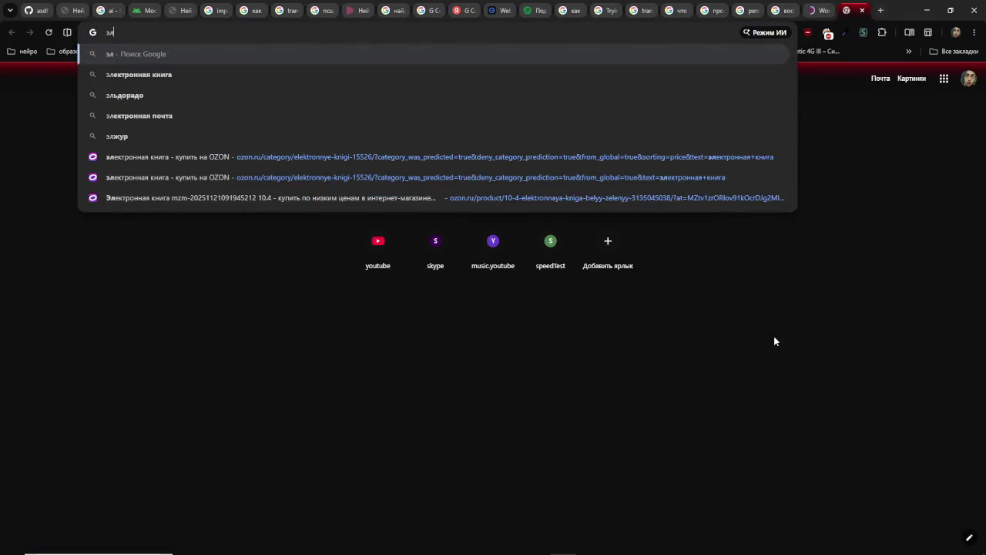
pyautogui.write('ектронная к')
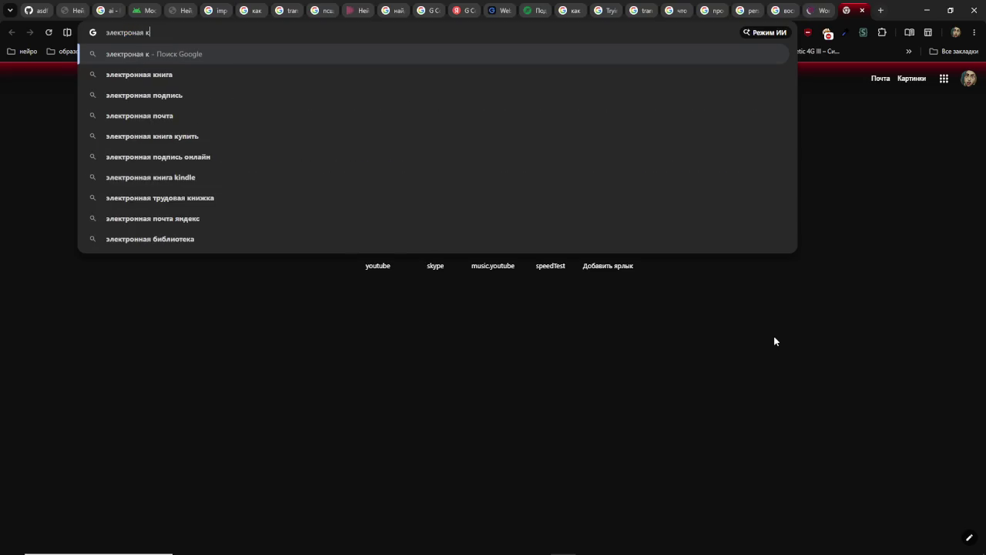
pyautogui.press('Down')
pyautogui.press('Return')
pyautogui.hotkey('alt', 'Tab')
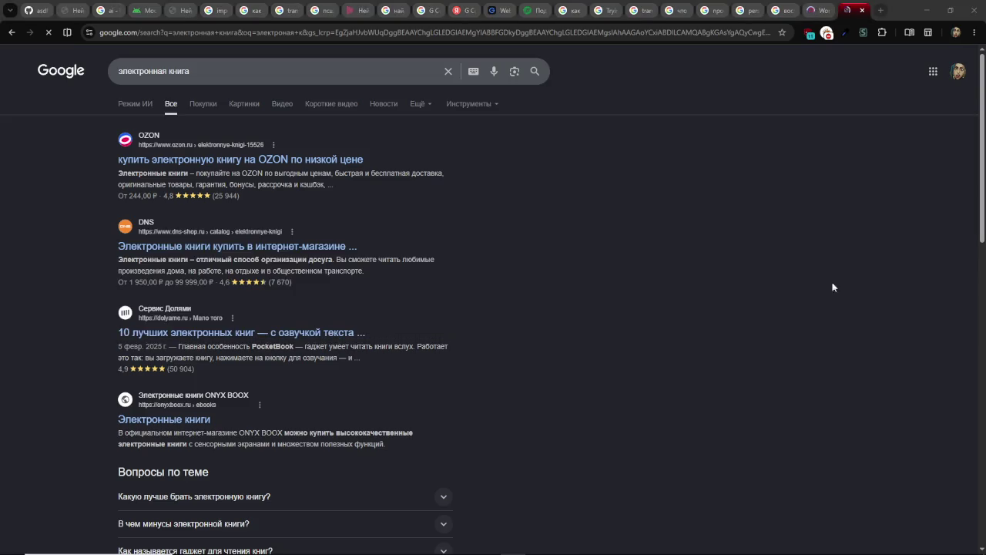
pyautogui.hotkey('alt', 'Tab')
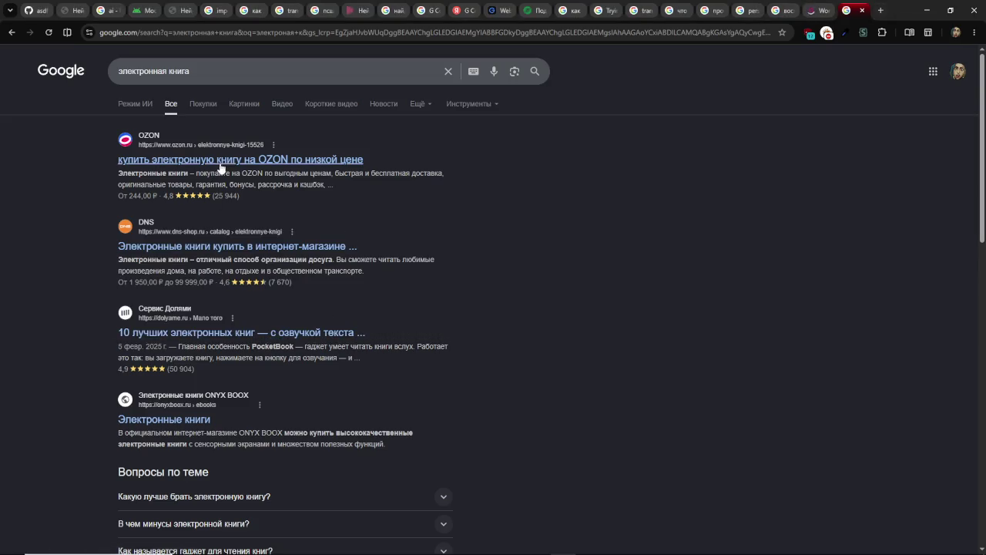
# - Look at Ozon's e-book category and the Digma Tome listing, then return to the Google results
pyautogui.click(218, 161)
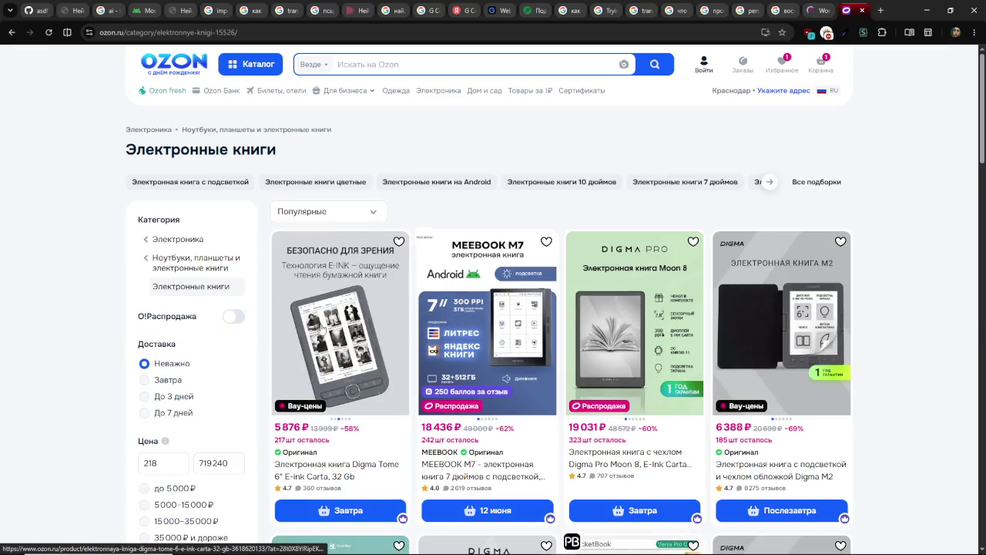
pyautogui.click(359, 273)
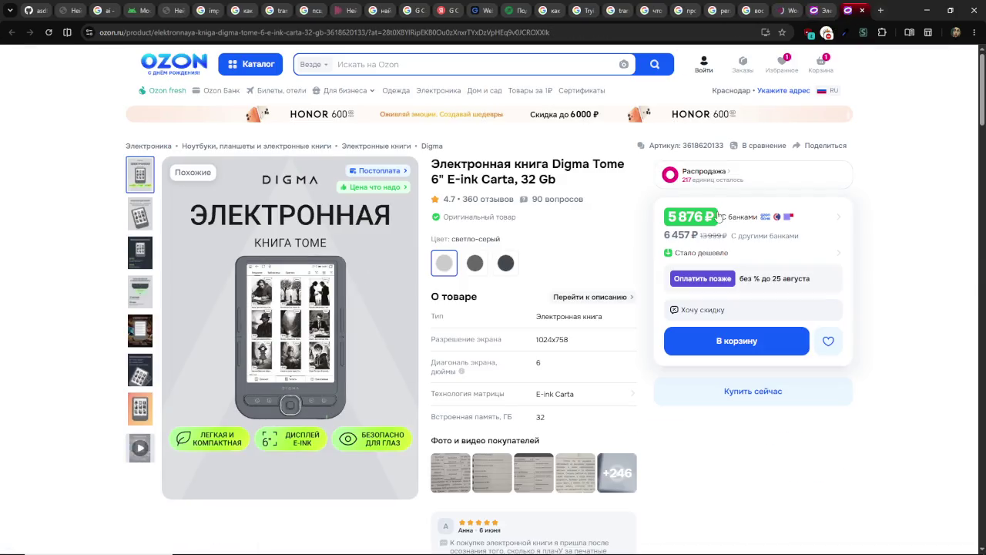
pyautogui.hotkey('alt', 'Left')
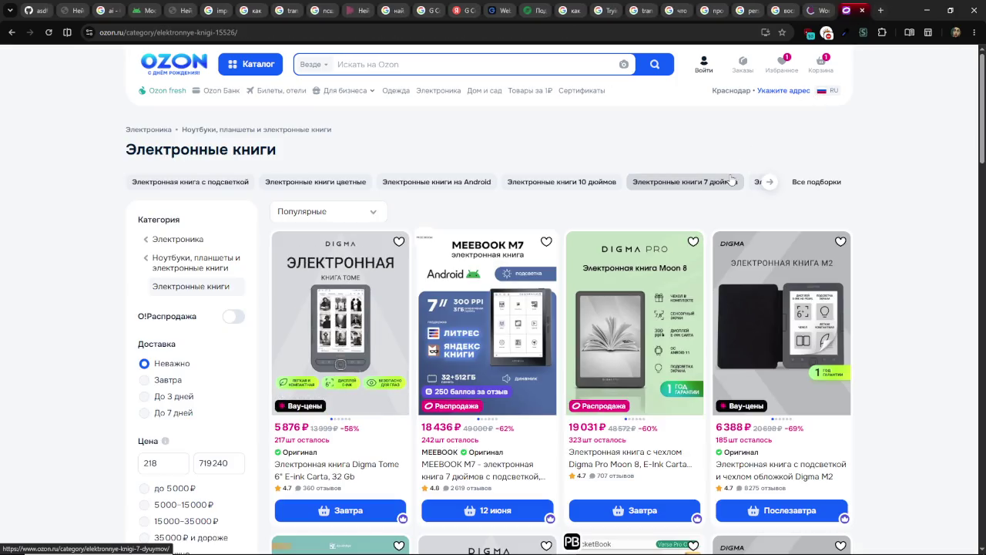
pyautogui.hotkey('alt', 'Left')
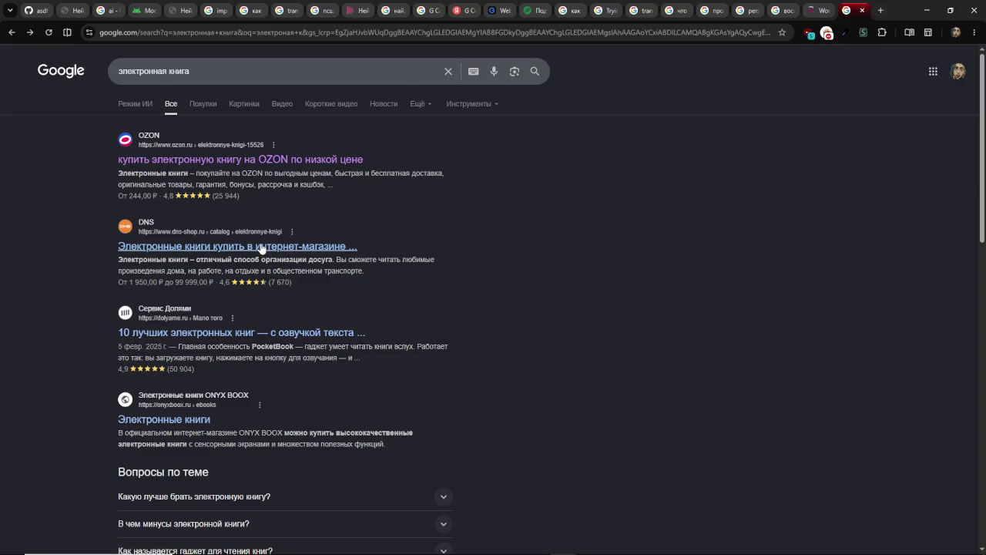
# - Open the DNS Электронные книги catalogue, reveal all quick-filter tags, and open the sort options
pyautogui.click(262, 249)
pyautogui.scroll(-2, 499, 369)
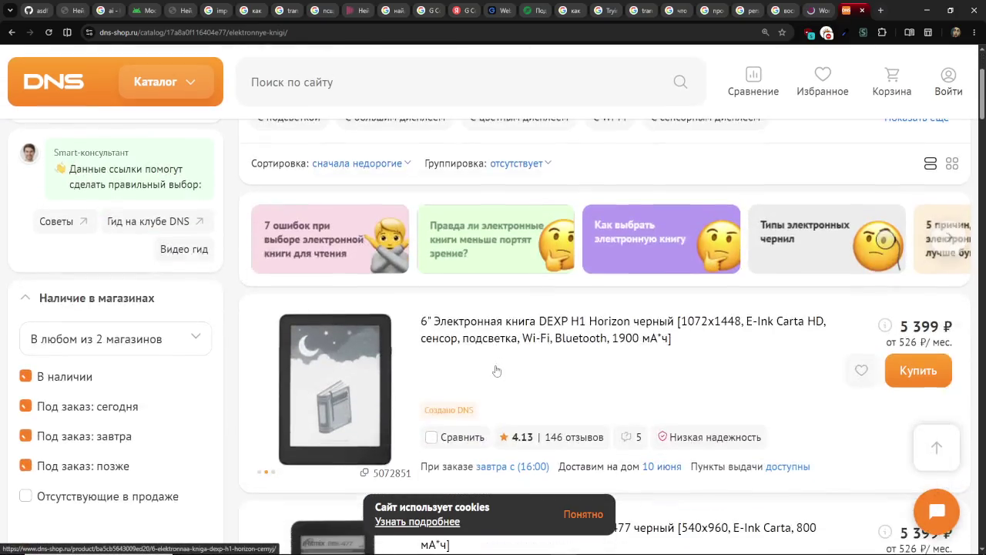
pyautogui.scroll(-1, 497, 371)
pyautogui.scroll(2, 368, 293)
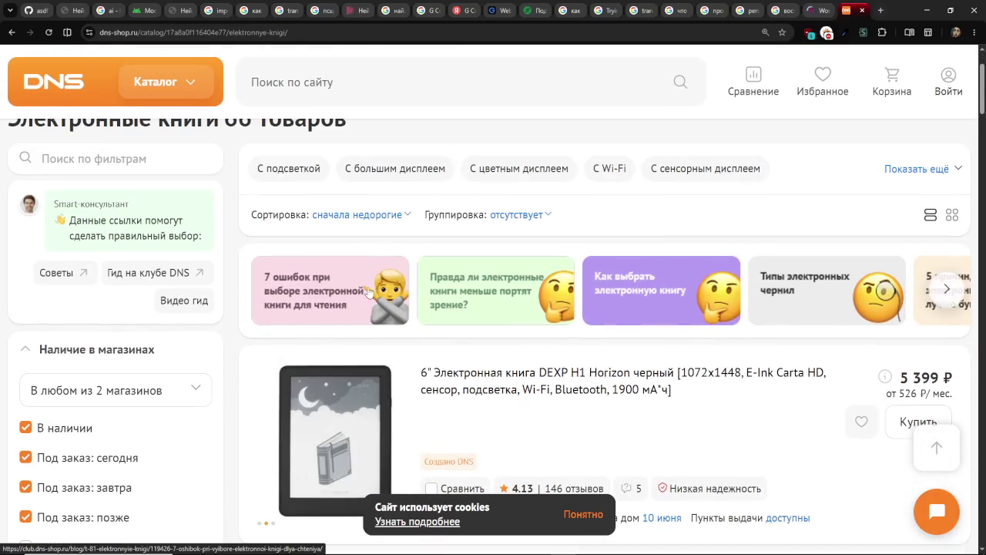
pyautogui.scroll(2, 817, 293)
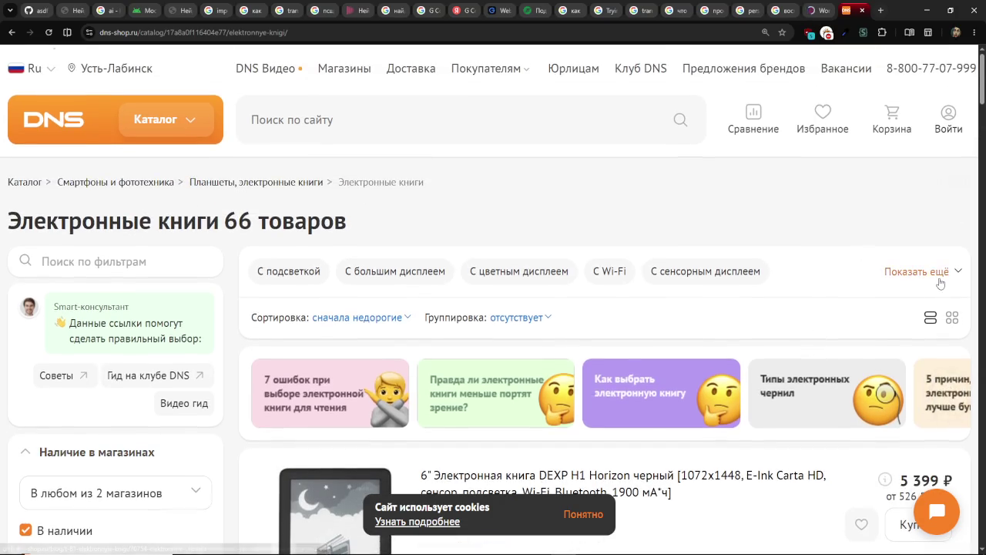
pyautogui.click(938, 279)
pyautogui.click(359, 351)
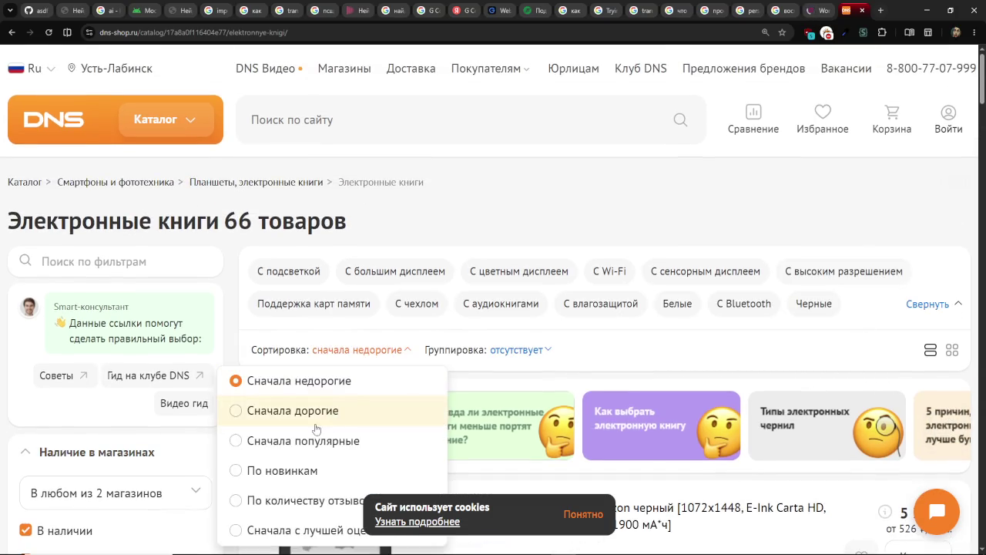
# - Browse the cheapest-first e-readers, starting with the DEXP H1 Horizon at 5 399 ₽, then scroll back up
pyautogui.scroll(-4, 331, 380)
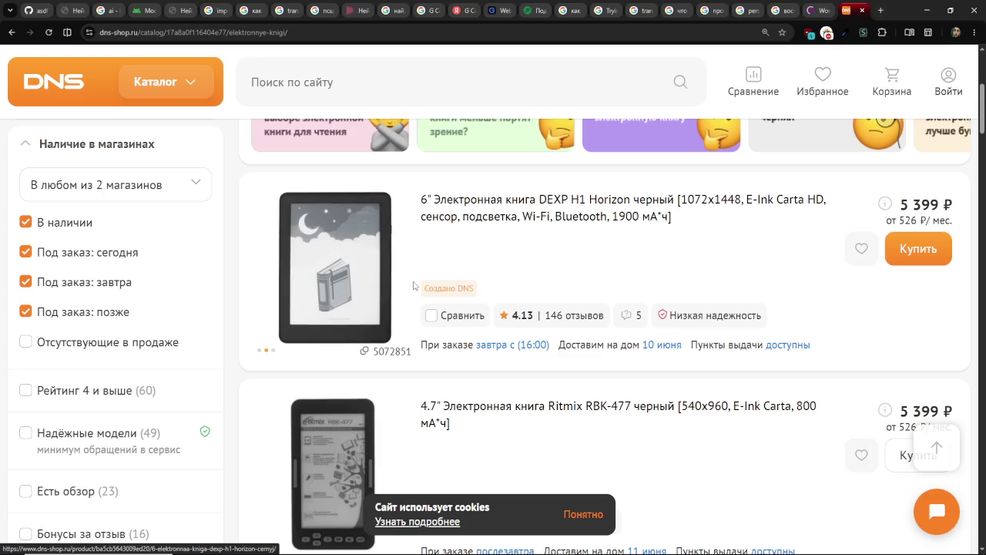
pyautogui.scroll(-1, 359, 293)
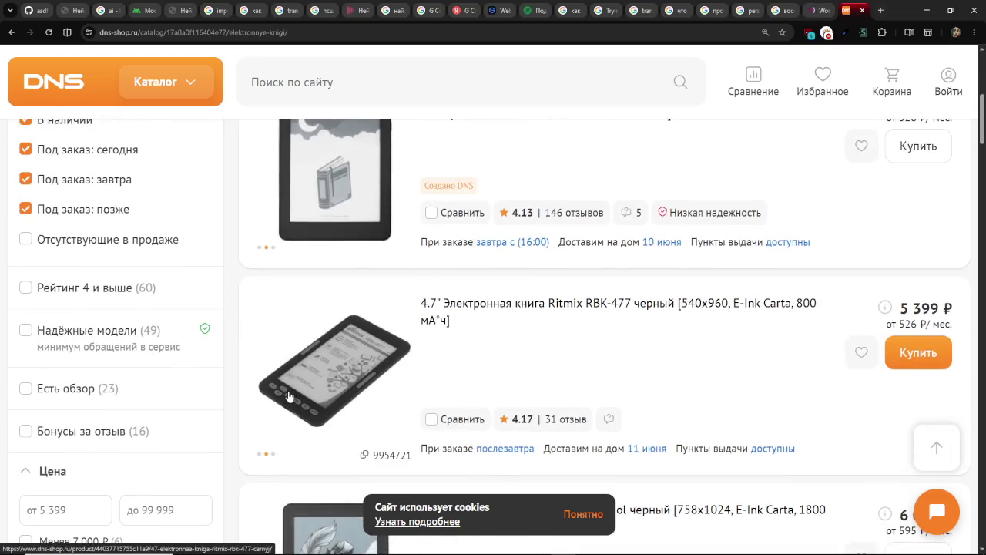
pyautogui.scroll(2, 367, 375)
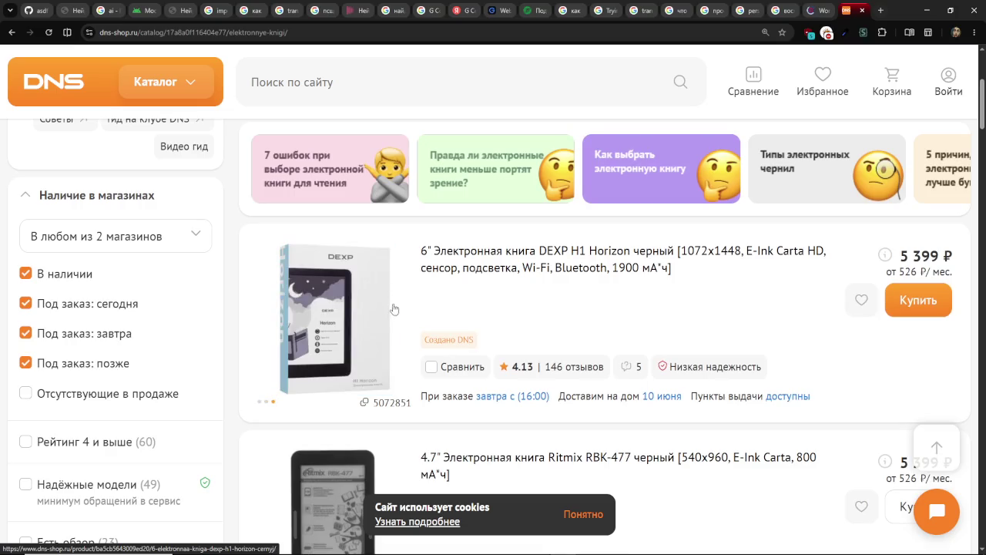
pyautogui.scroll(-1, 393, 316)
pyautogui.scroll(1, 373, 309)
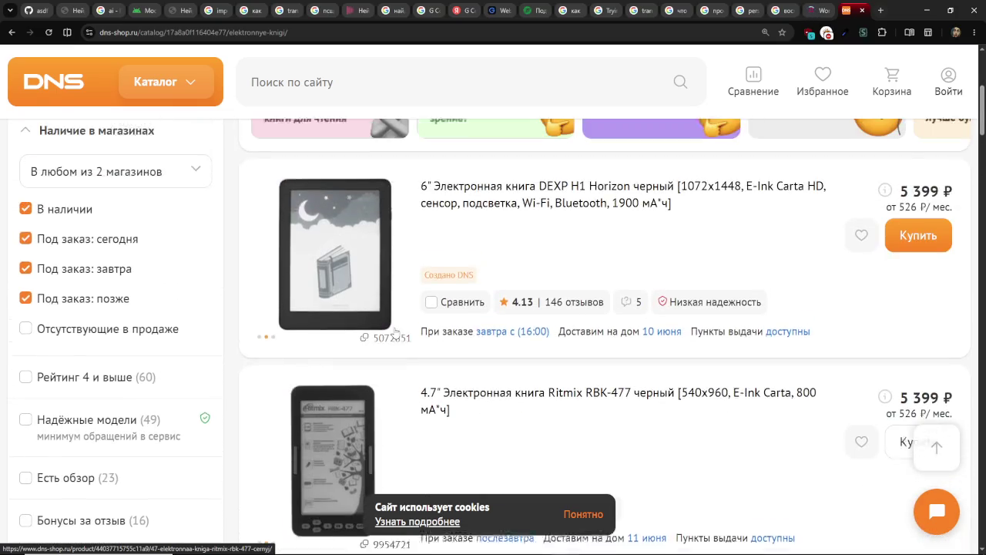
pyautogui.scroll(-2, 370, 308)
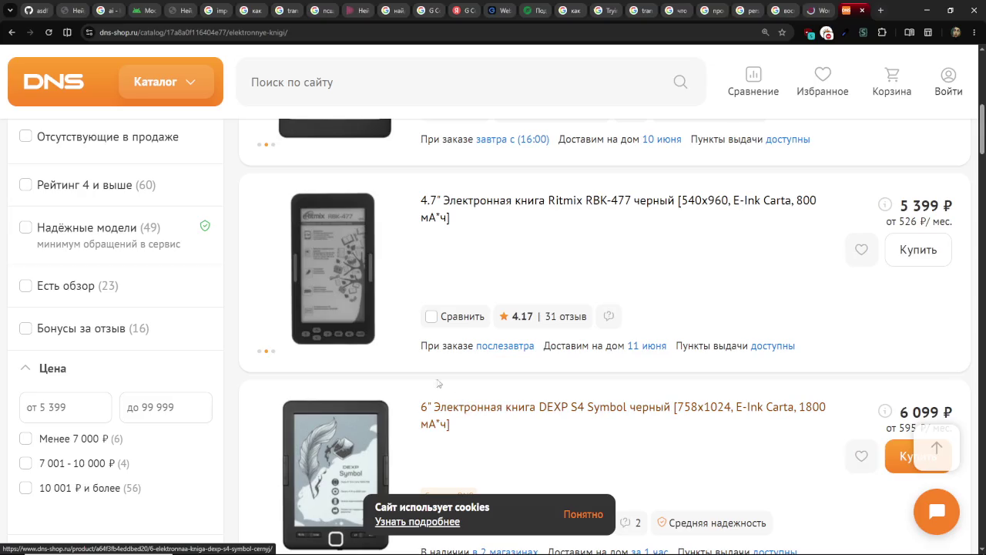
pyautogui.scroll(-2, 339, 316)
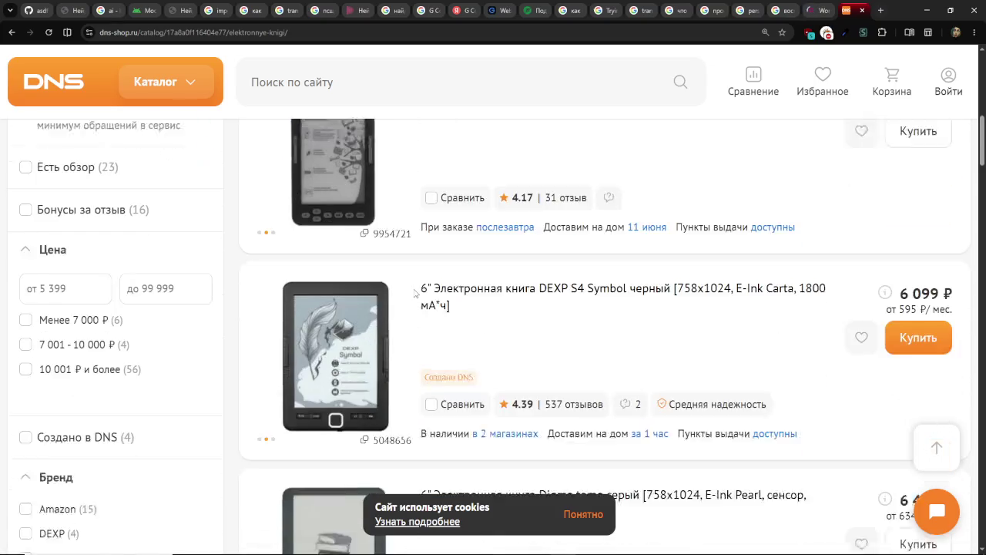
pyautogui.scroll(-3, 333, 337)
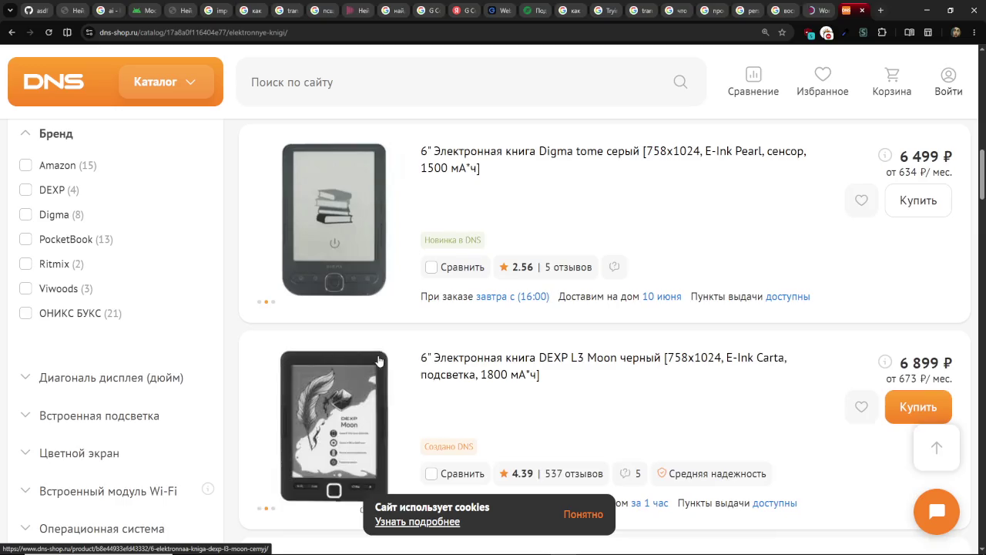
pyautogui.scroll(-7, 359, 392)
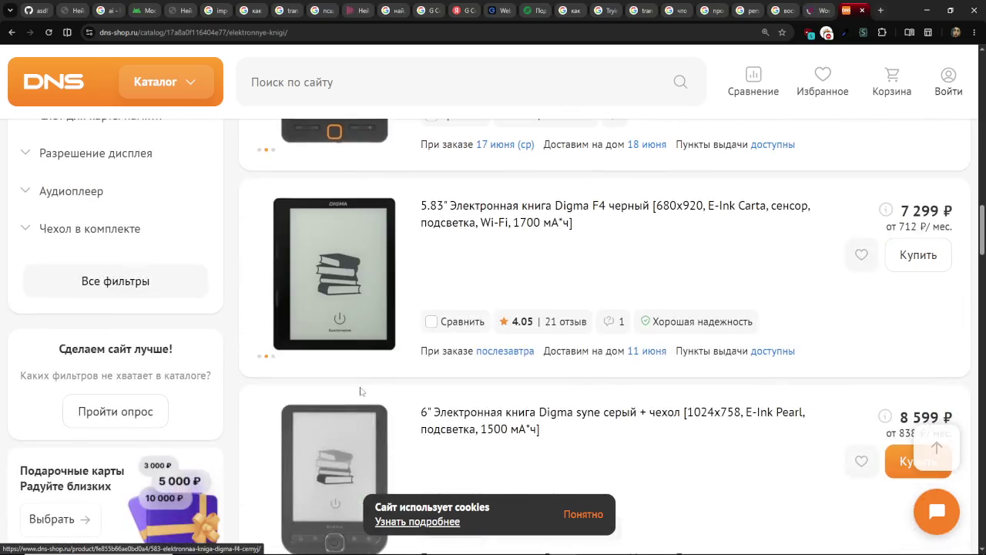
pyautogui.scroll(-3, 359, 393)
pyautogui.scroll(15, 350, 377)
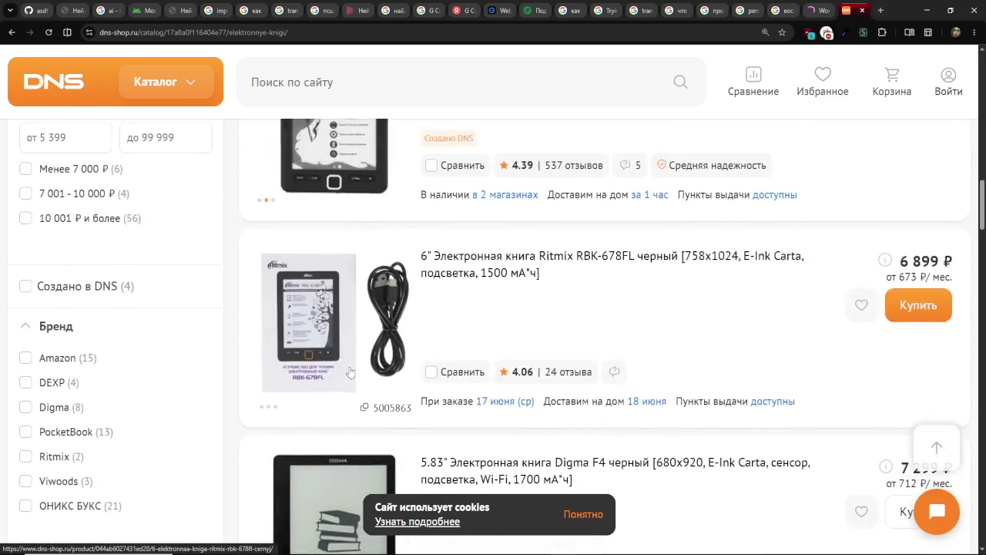
pyautogui.scroll(10, 347, 366)
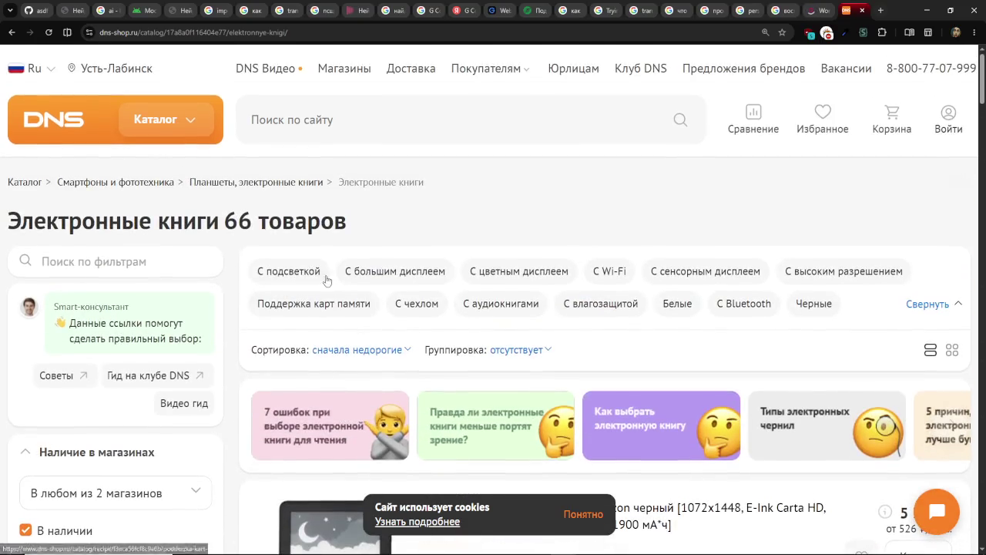
# - Sort the DNS e-books 'Сначала дорогие' and select the top 99 999 ₽ ONYX BOOX Tab X C price
pyautogui.click(327, 351)
pyautogui.click(343, 412)
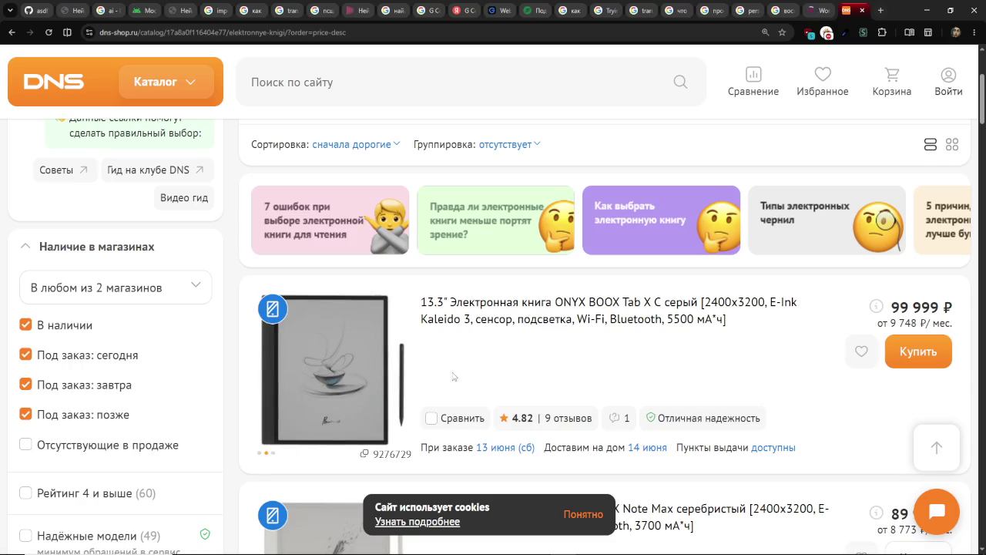
pyautogui.hotkey('alt', 'Tab')
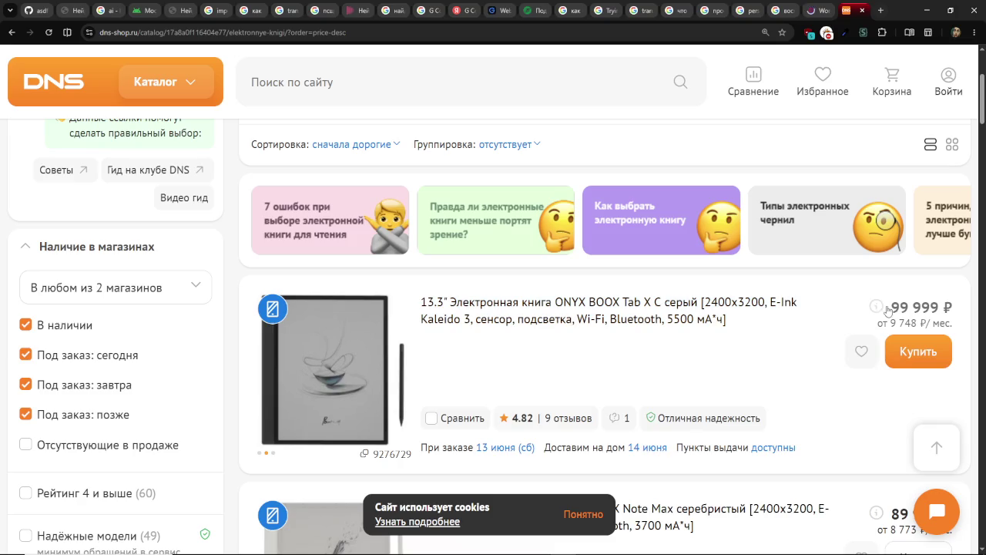
pyautogui.moveTo(965, 309); pyautogui.dragTo(904, 309)
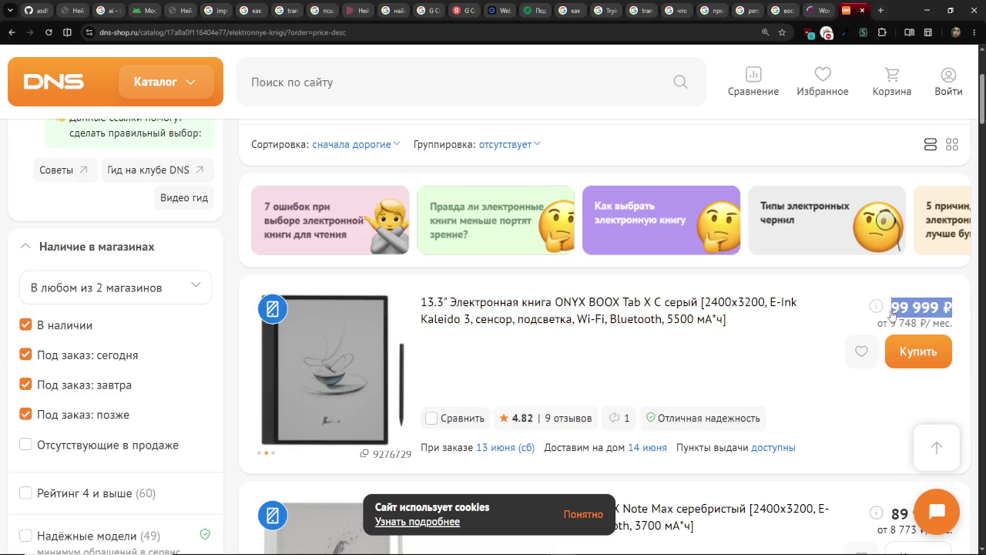
pyautogui.hotkey('alt', 'Tab')
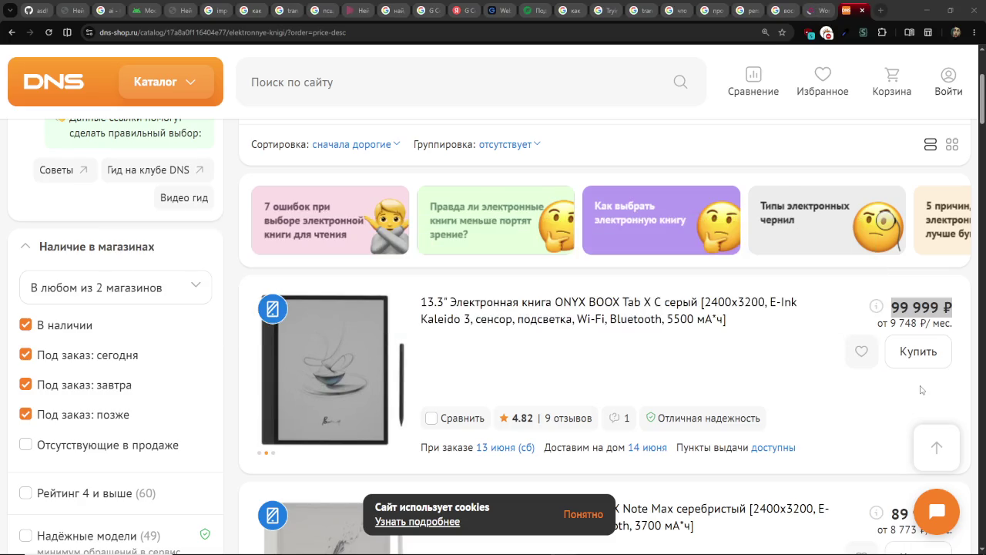
# - Scroll through the priciest e-readers down to the ONYX BOOX Palma 2 at 39 999 ₽
pyautogui.scroll(-3, 886, 362)
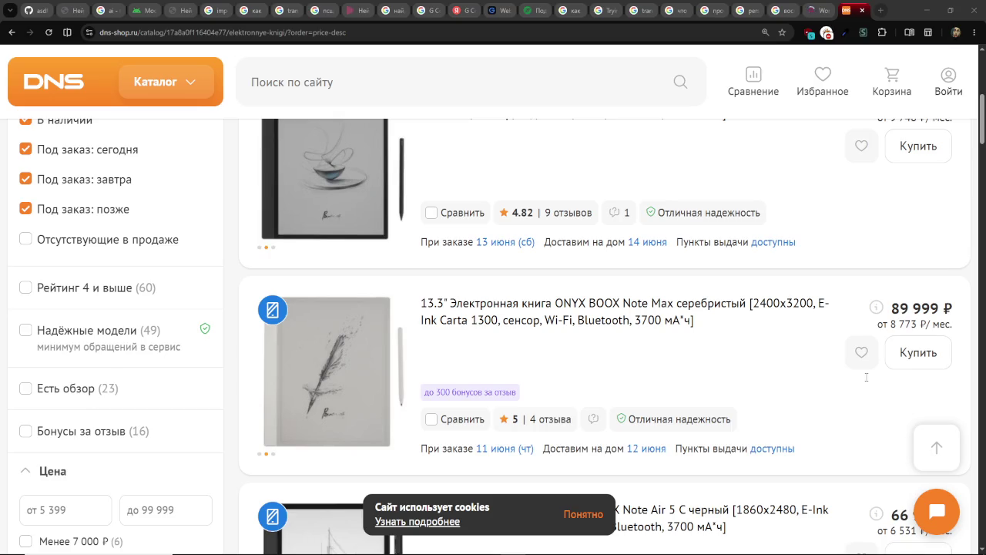
pyautogui.hotkey('alt', 'Tab')
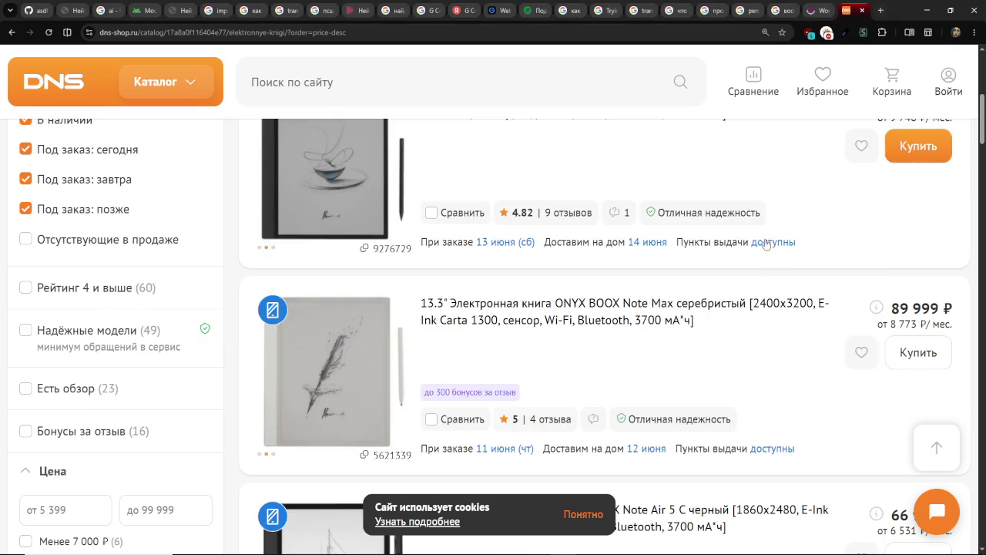
pyautogui.scroll(-1, 314, 282)
pyautogui.scroll(-2, 314, 282)
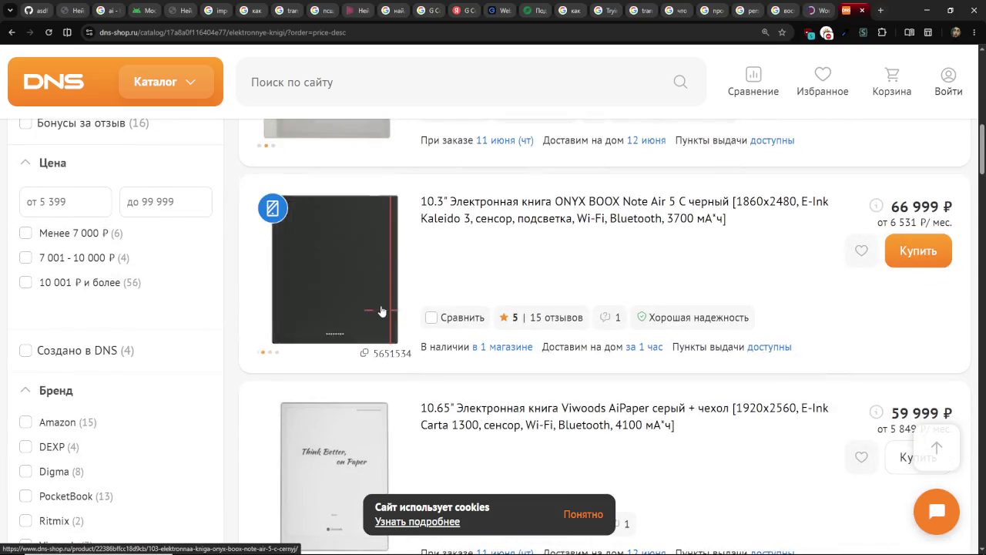
pyautogui.scroll(-2, 375, 304)
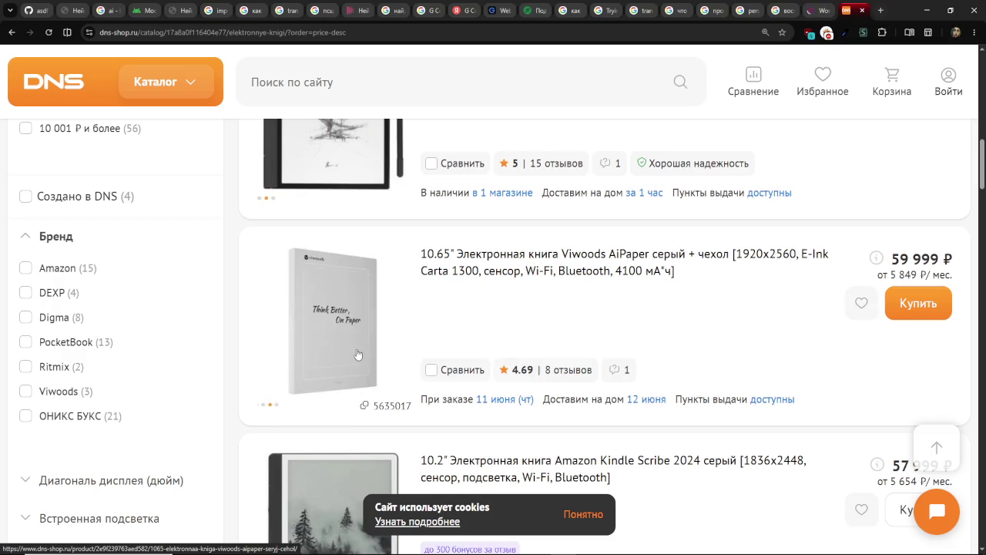
pyautogui.scroll(-2, 347, 362)
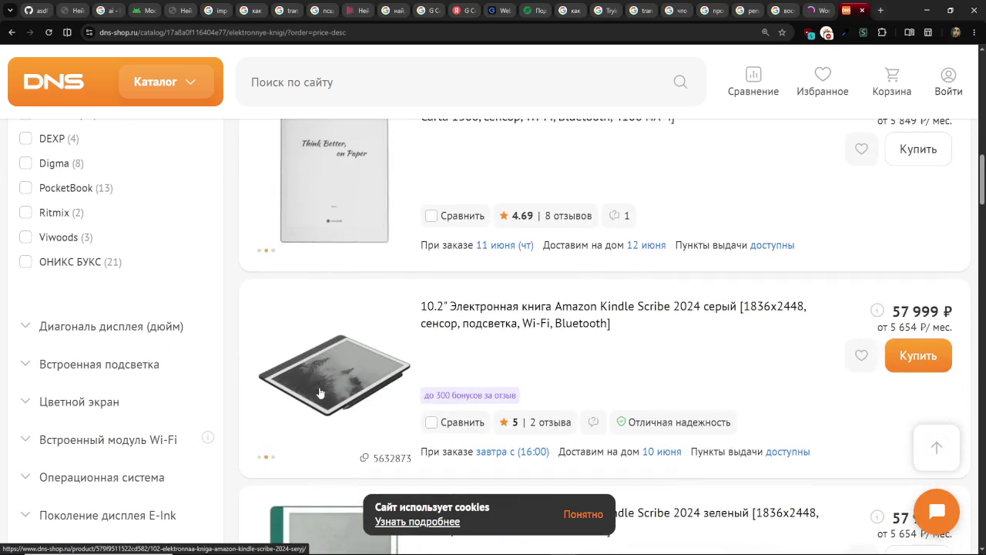
pyautogui.scroll(-2, 312, 389)
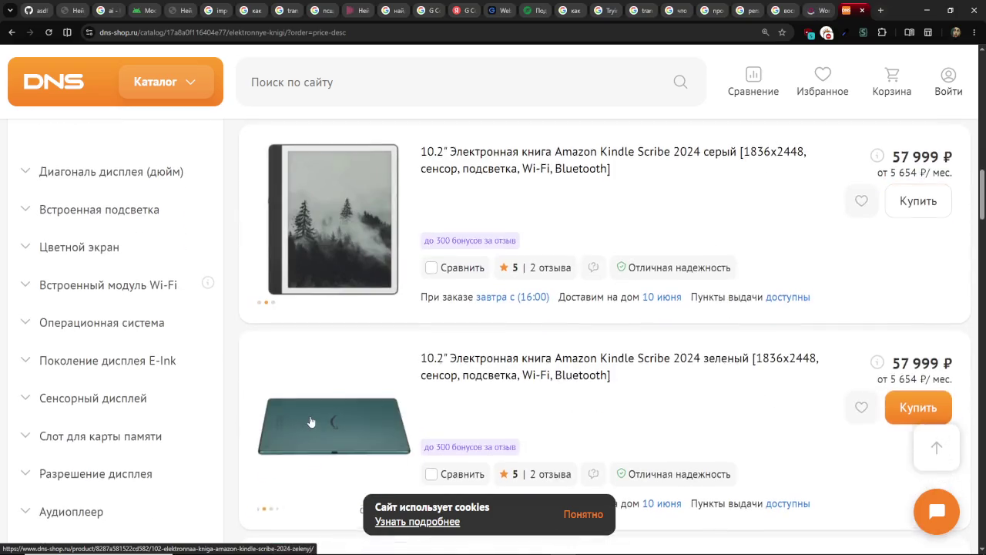
pyautogui.scroll(-3, 362, 404)
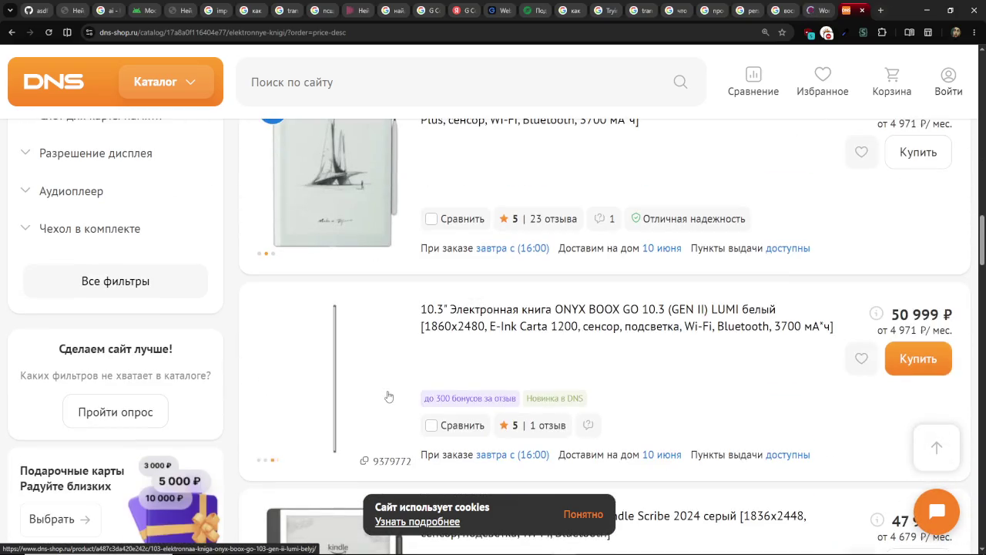
pyautogui.scroll(-3, 346, 402)
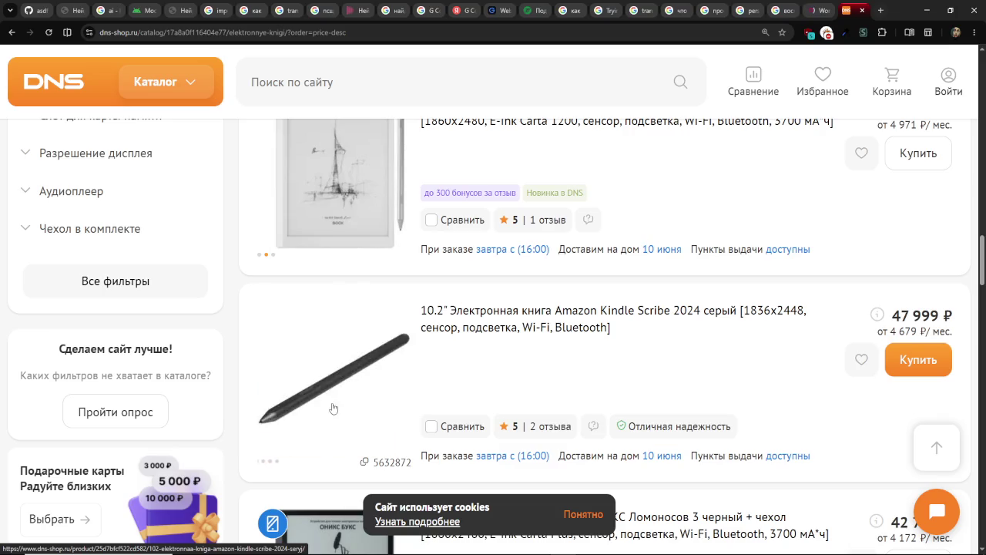
pyautogui.scroll(-3, 408, 400)
pyautogui.scroll(-3, 400, 400)
pyautogui.scroll(-3, 400, 400)
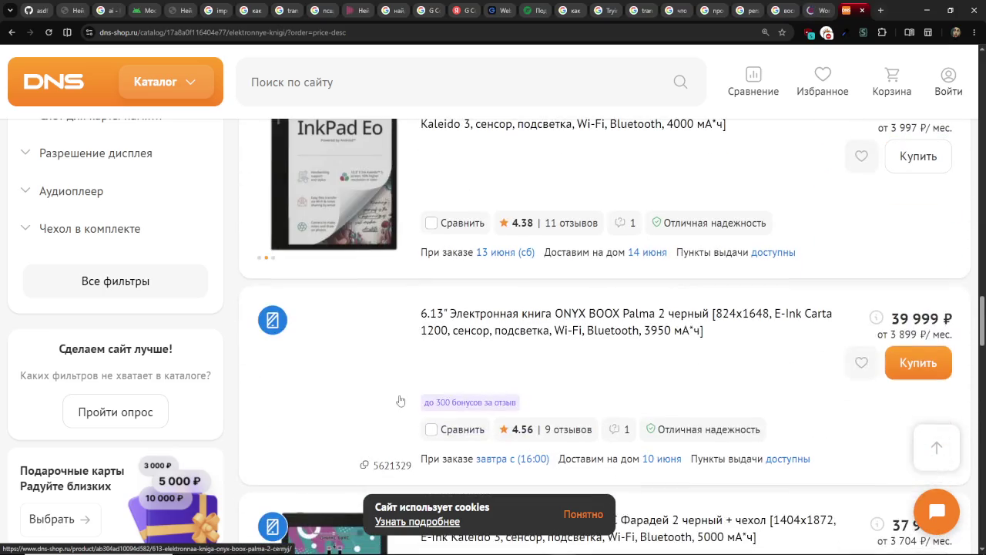
# - Close the DNS catalogue and Wormhole tabs to reveal Google's AI answer on installing nmap/htop via adb
pyautogui.scroll(-3, 400, 400)
pyautogui.hotkey('ctrl', 'w')
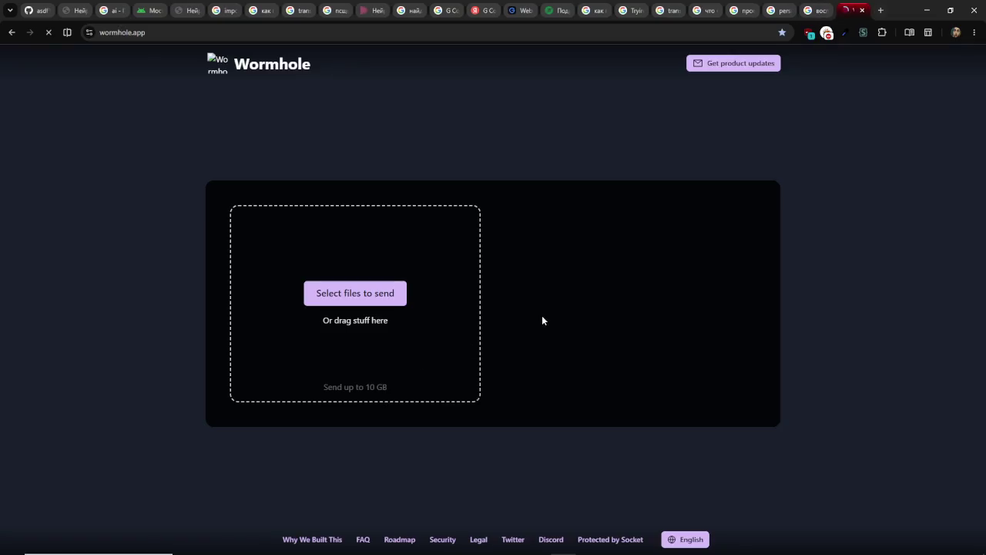
pyautogui.hotkey('ctrl', 'w')
pyautogui.hotkey('alt', 'Tab')
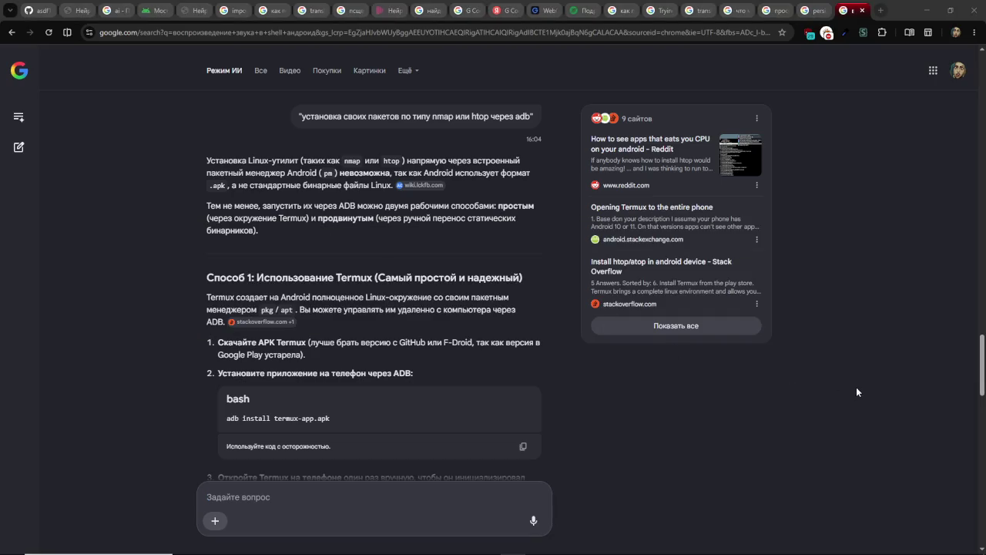